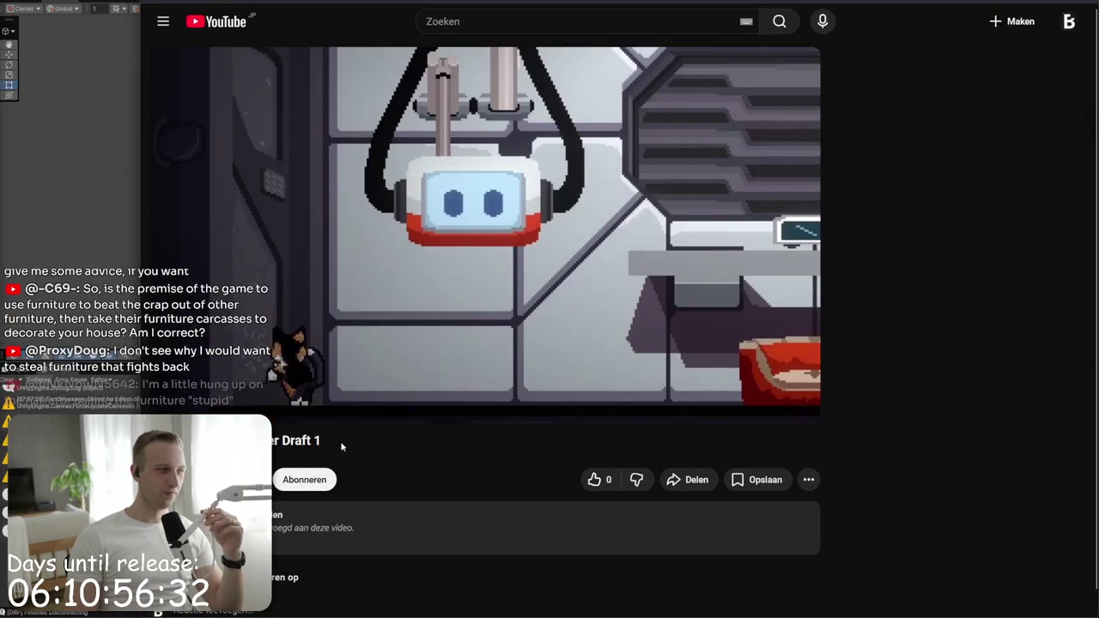
# - Replay the draft trailer from 0:00 and let it run to the 0:42 laser-and-blocks shot
pyautogui.press('space')
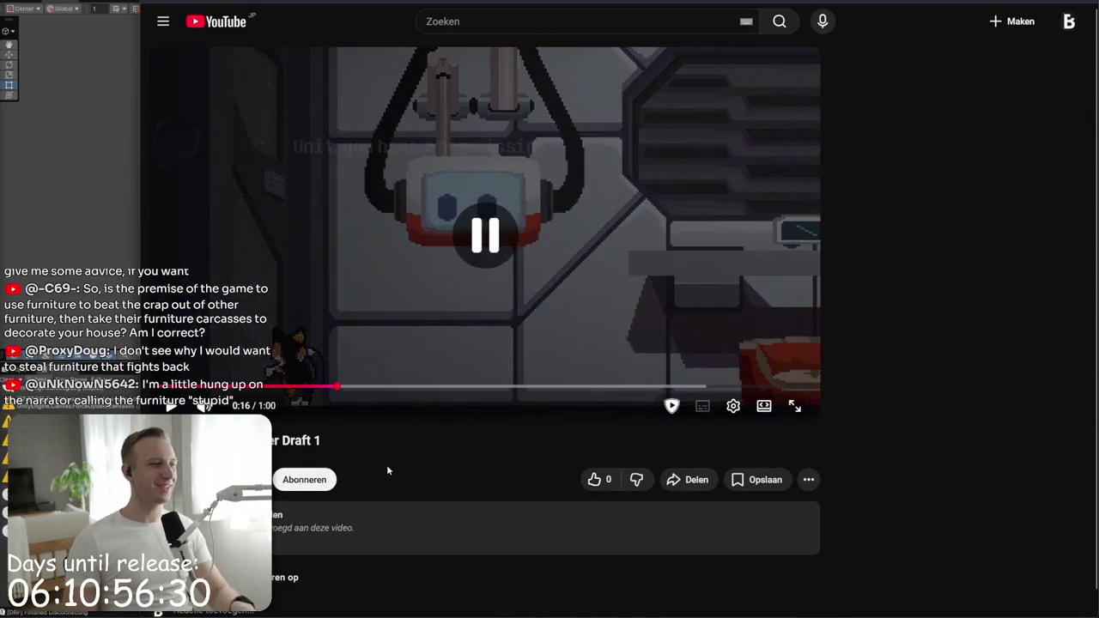
pyautogui.click(166, 386)
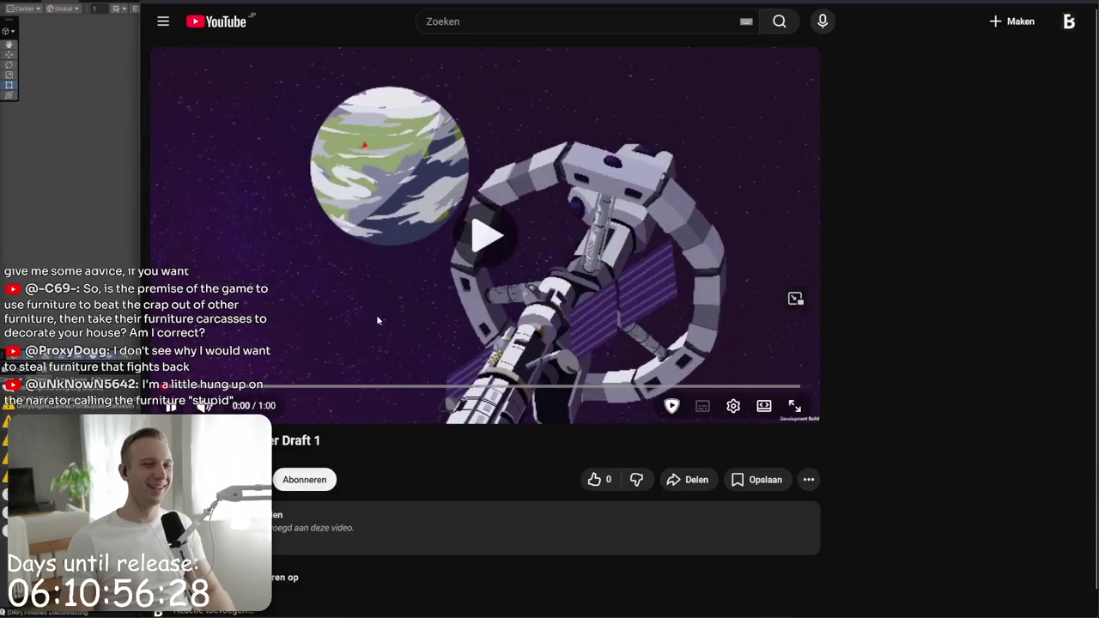
pyautogui.click(376, 314)
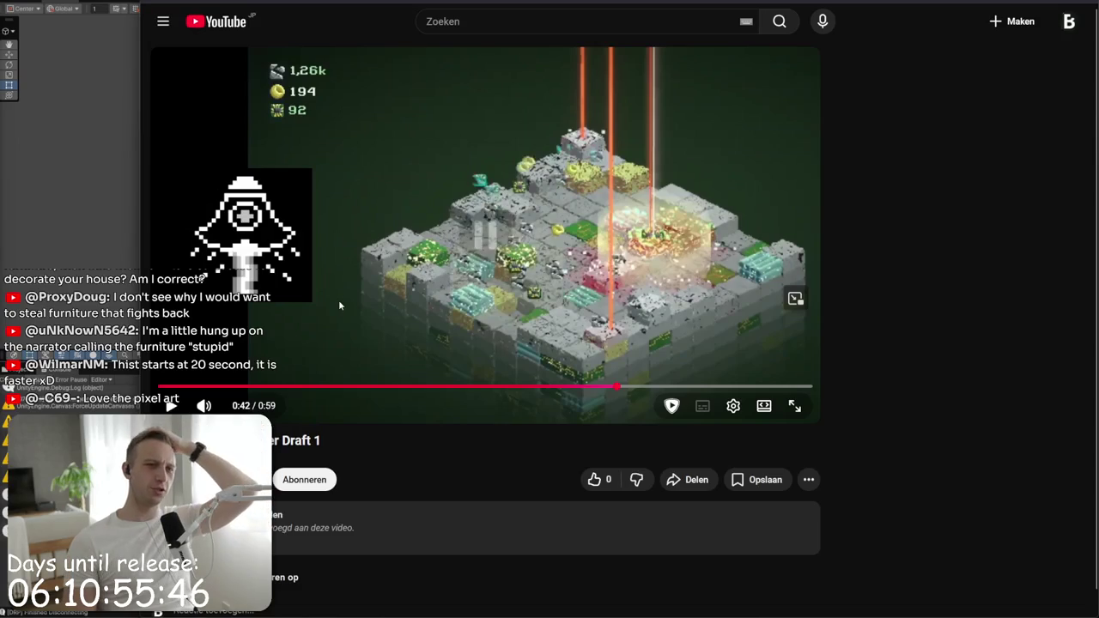
# - Resume the trailer and scrub between 0:31, 0:27 and 0:36, then rewind near the start
pyautogui.click(589, 283)
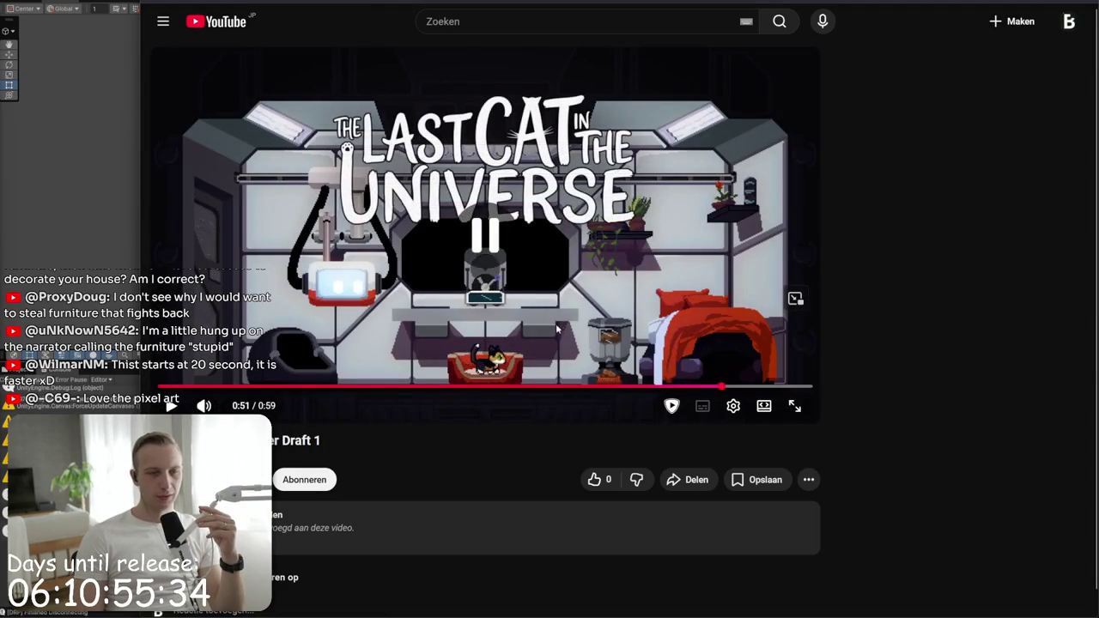
pyautogui.moveTo(705, 387); pyautogui.dragTo(502, 387)
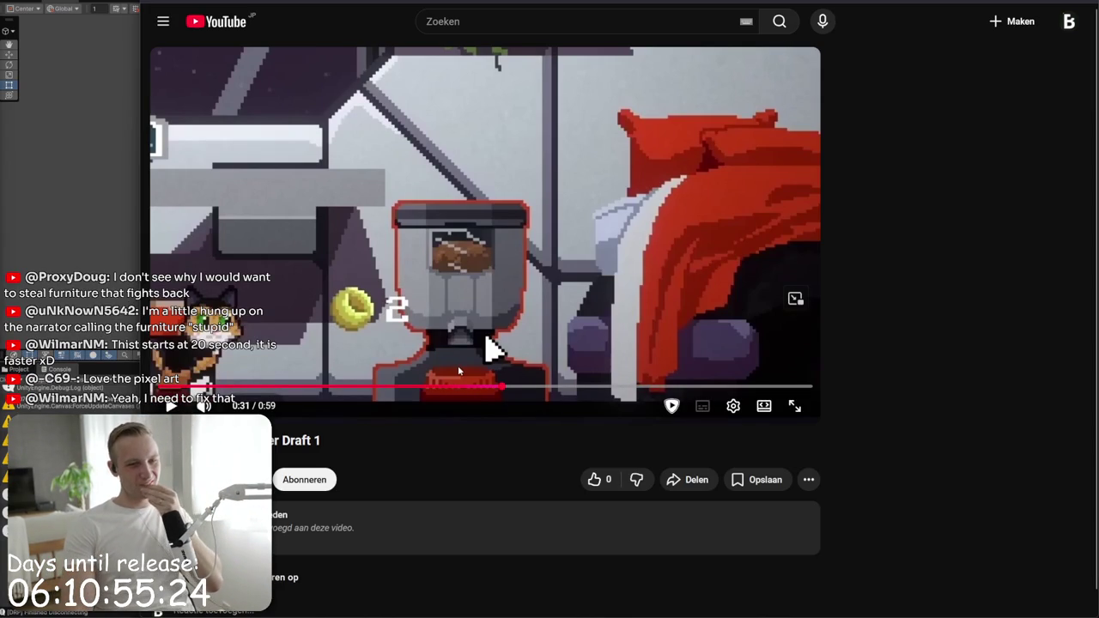
pyautogui.click(454, 386)
pyautogui.moveTo(454, 386); pyautogui.dragTo(557, 388)
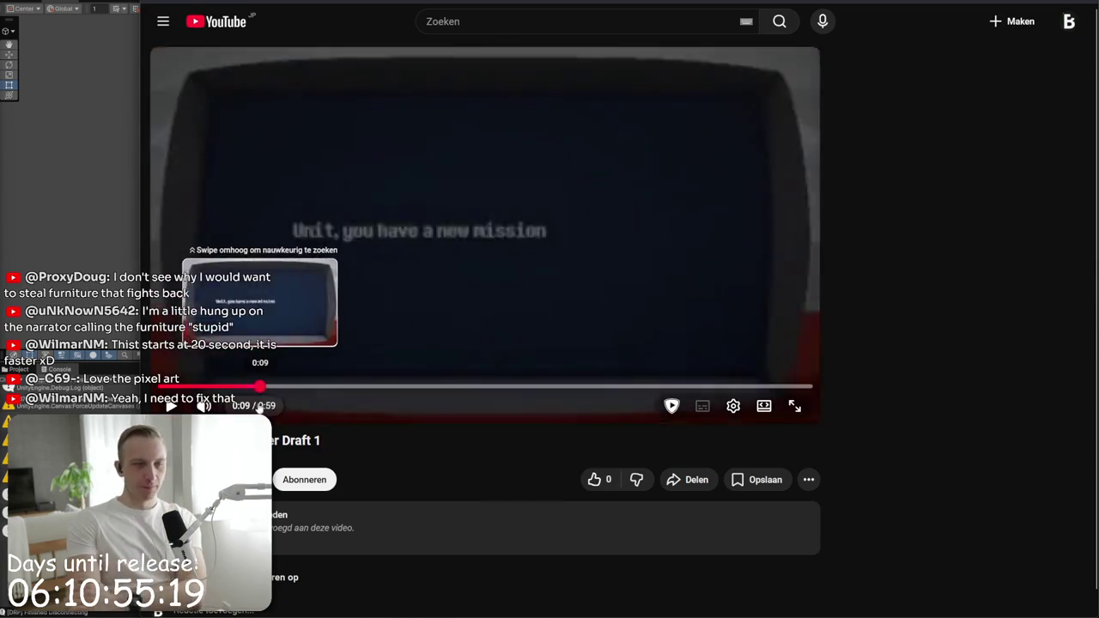
pyautogui.moveTo(557, 388)
pyautogui.mouseDown()
pyautogui.moveTo(182, 386)
pyautogui.moveTo(219, 386)
pyautogui.mouseUp()
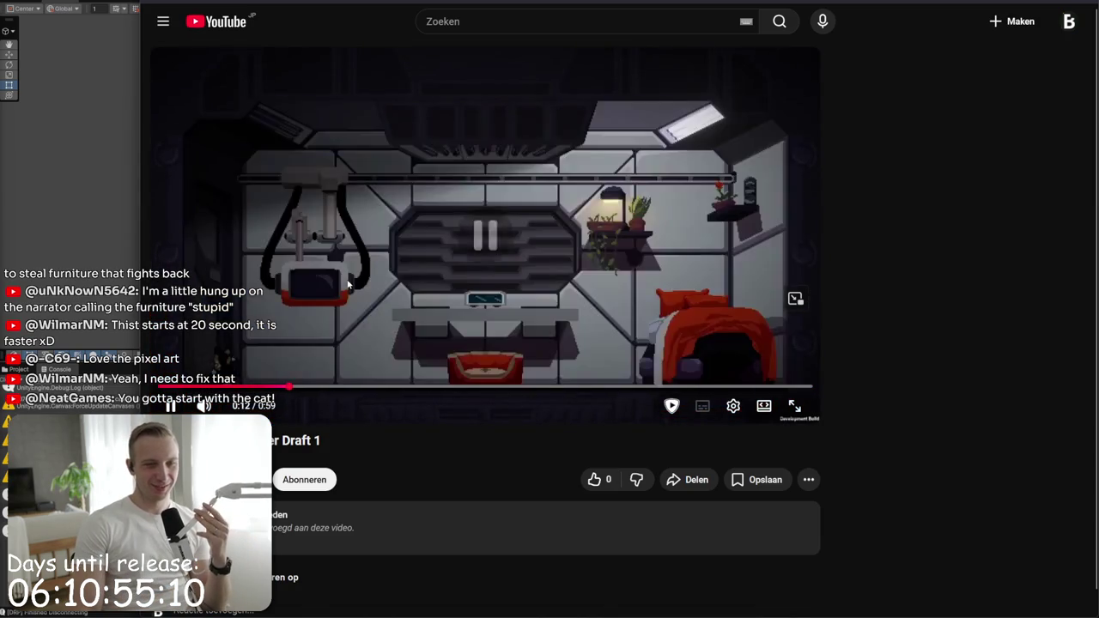
# - Pause at 0:12, return to the 0:07 mission text, and play on from there
pyautogui.click(348, 284)
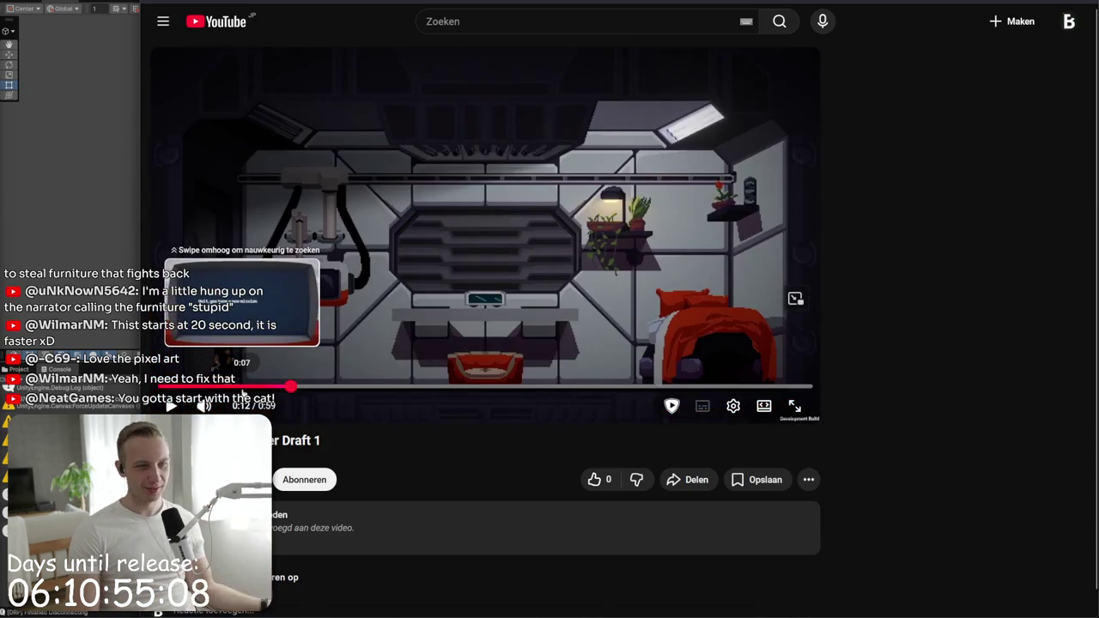
pyautogui.click(243, 388)
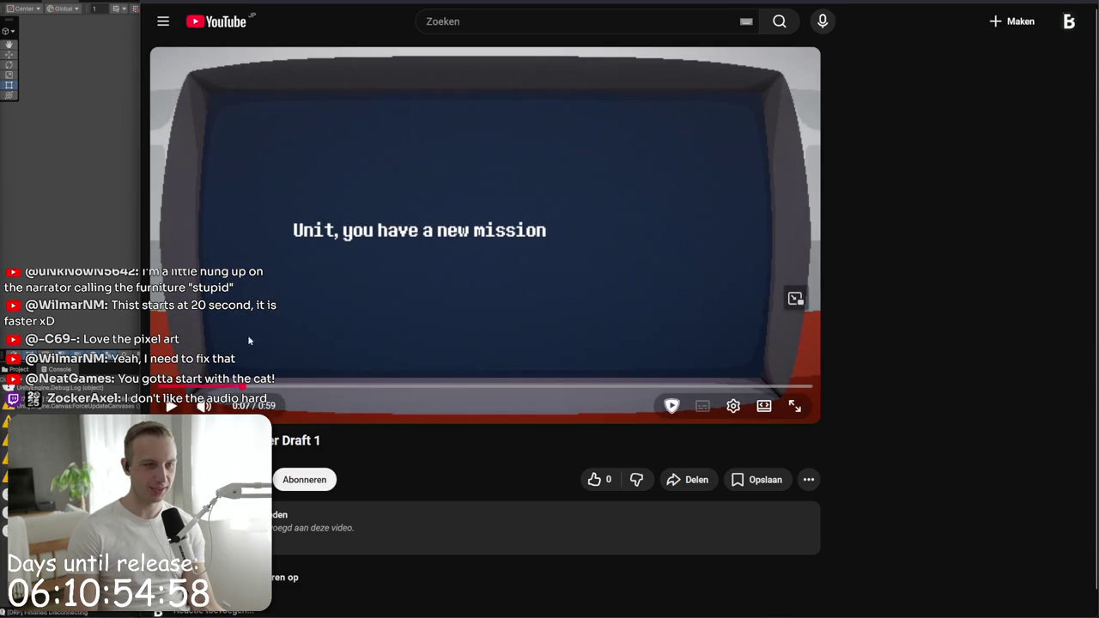
pyautogui.click(498, 213)
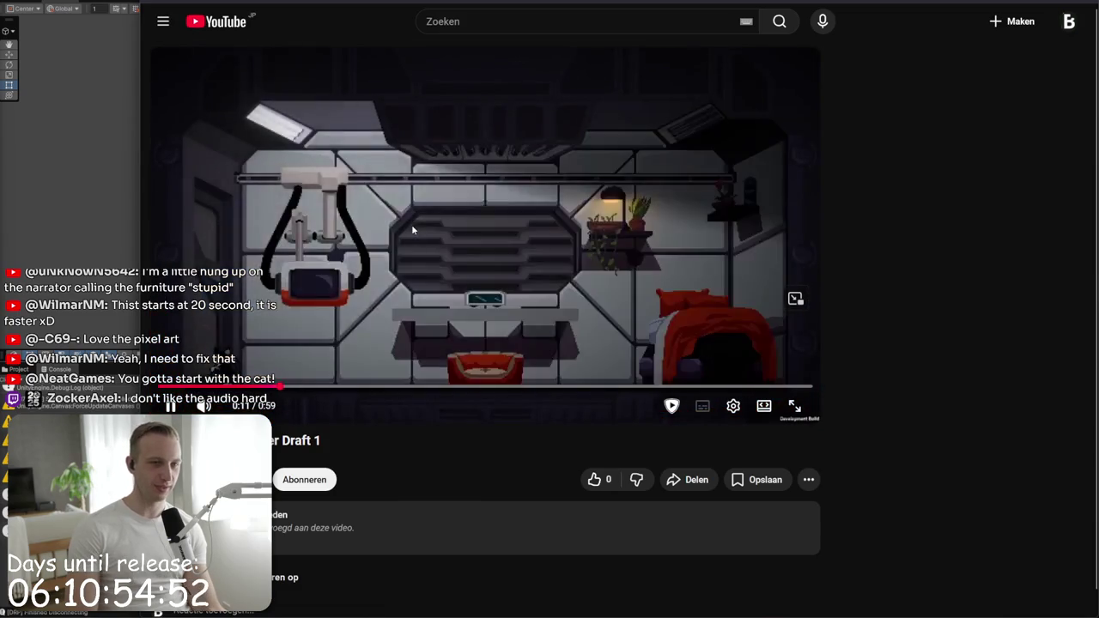
pyautogui.click(412, 230)
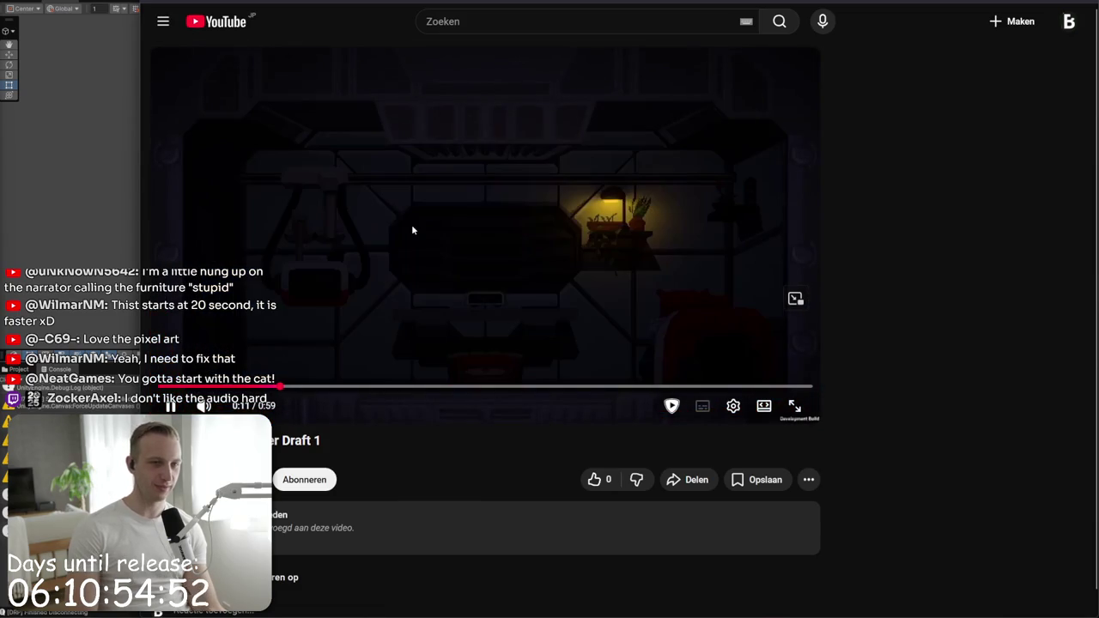
pyautogui.click(413, 229)
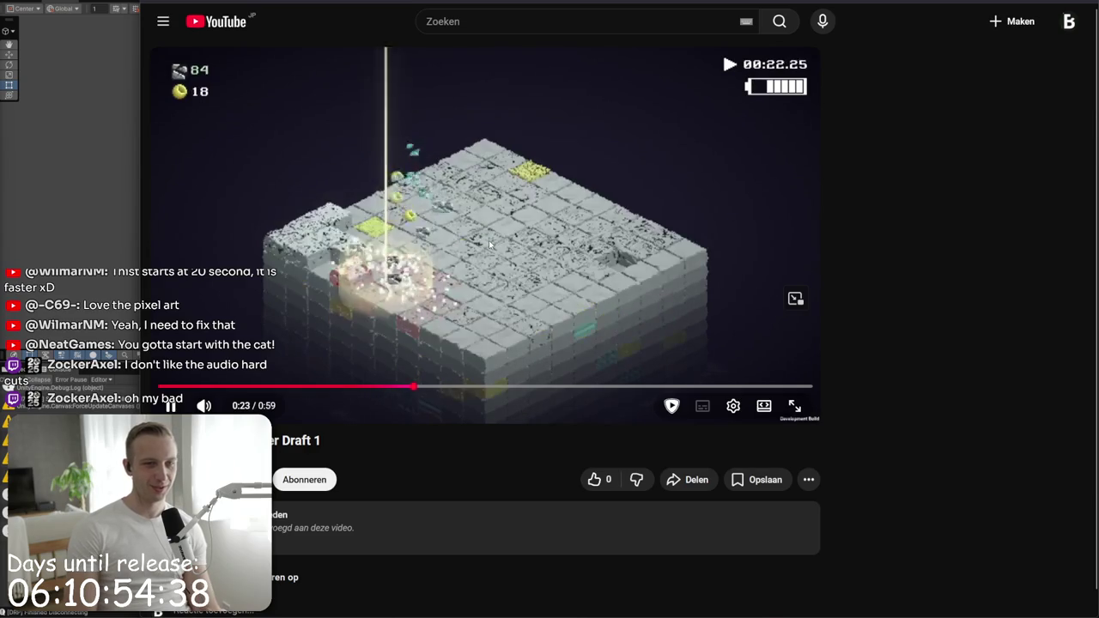
# - Seek back to the 0:17 mission screen, play it briefly, and pause
pyautogui.click(489, 245)
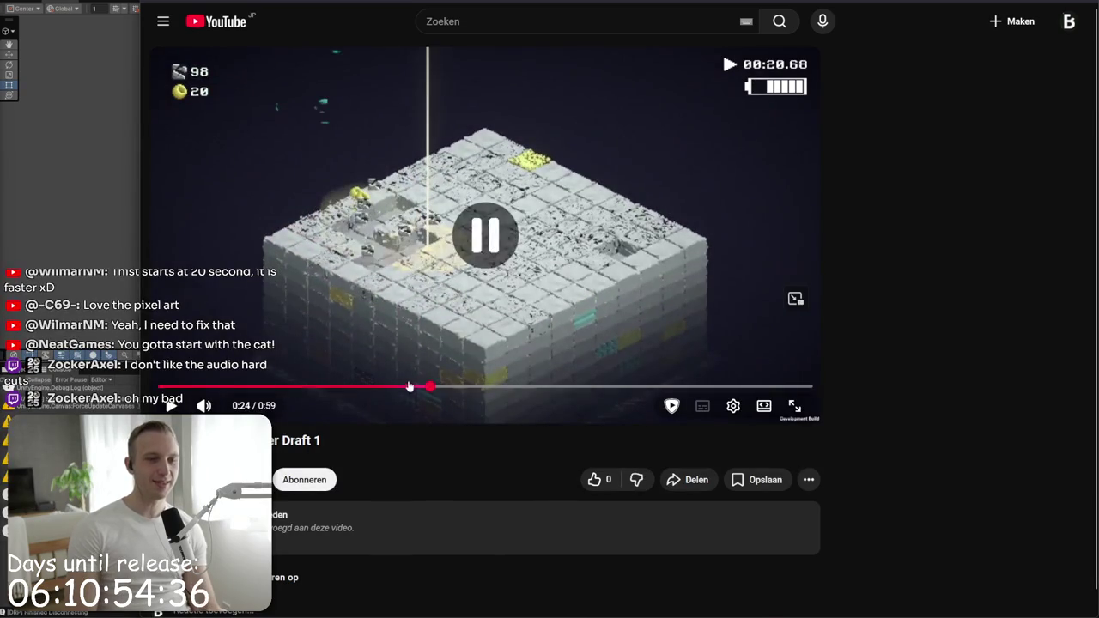
pyautogui.click(351, 388)
pyautogui.click(379, 342)
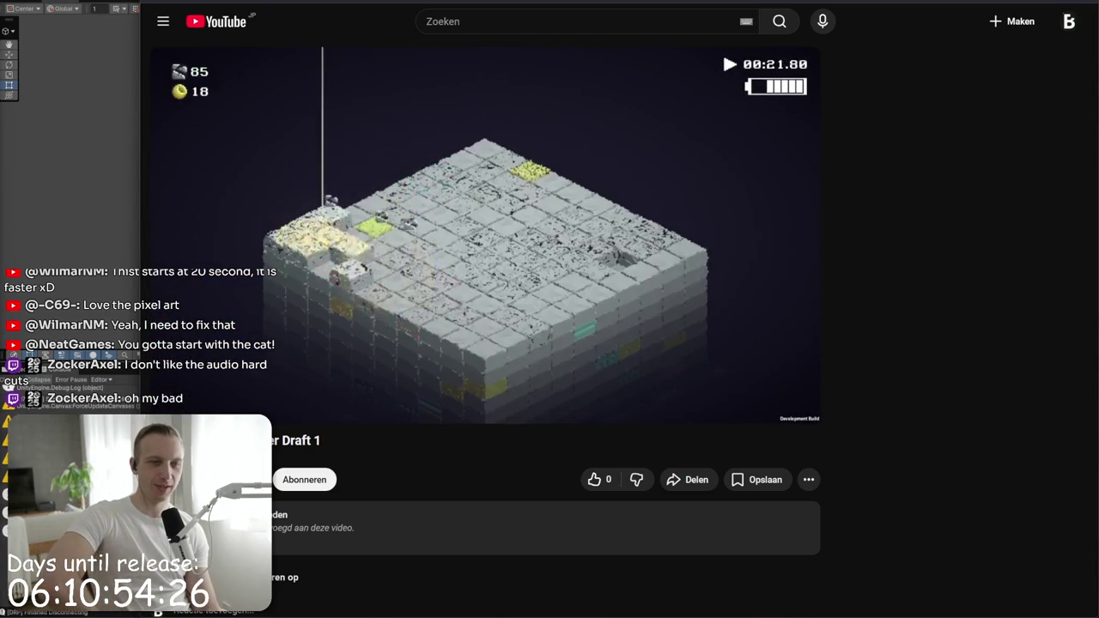
pyautogui.click(422, 158)
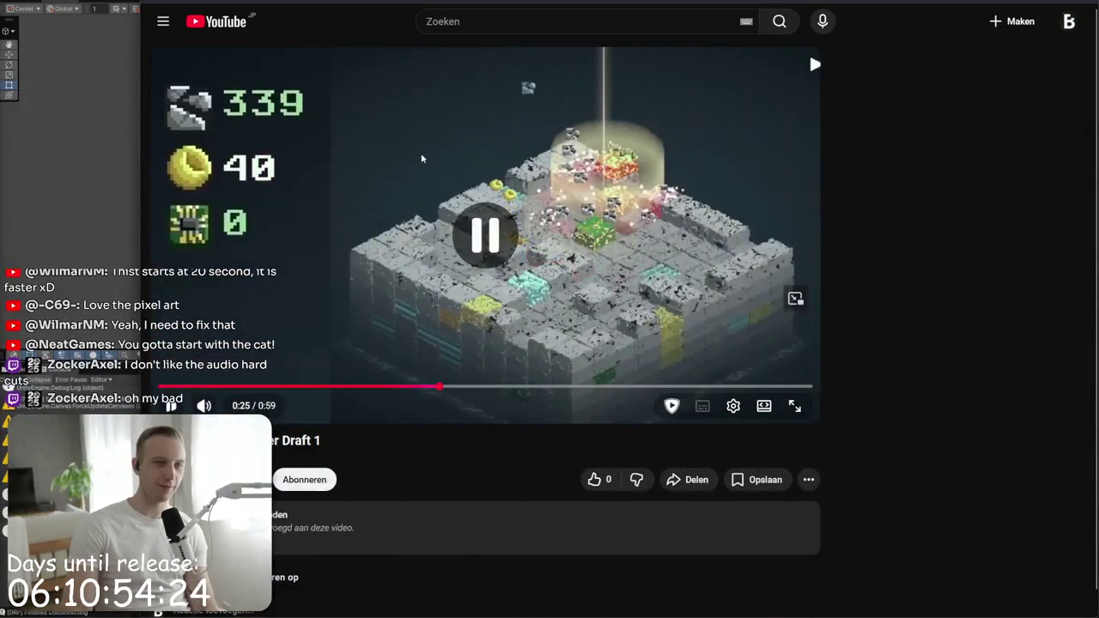
pyautogui.moveTo(704, 191)
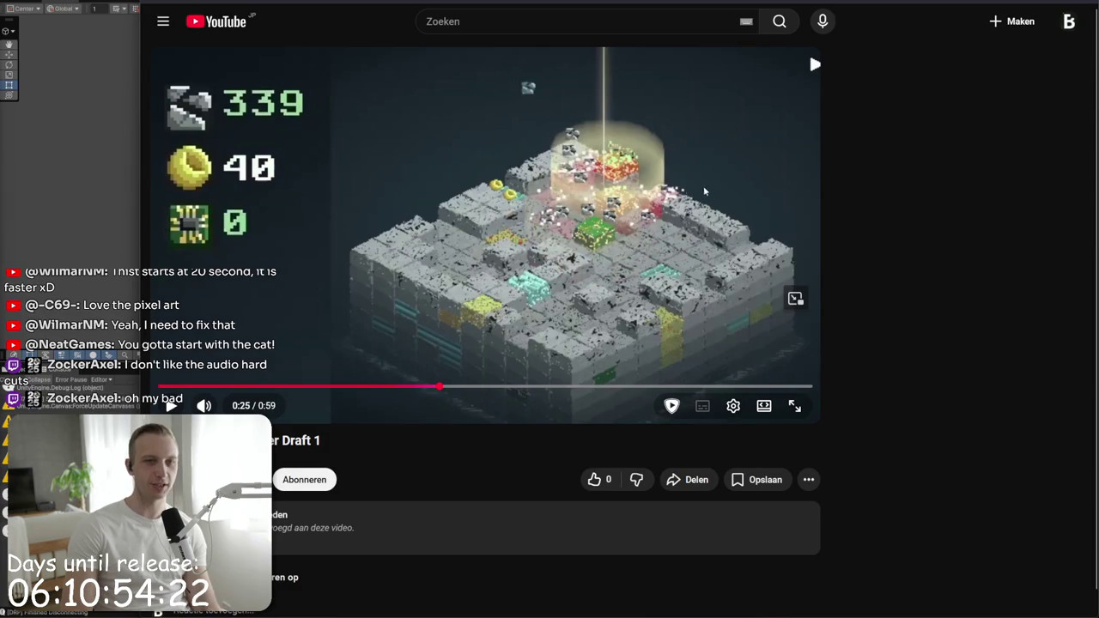
pyautogui.rightClick(1079, 346)
pyautogui.click(988, 173)
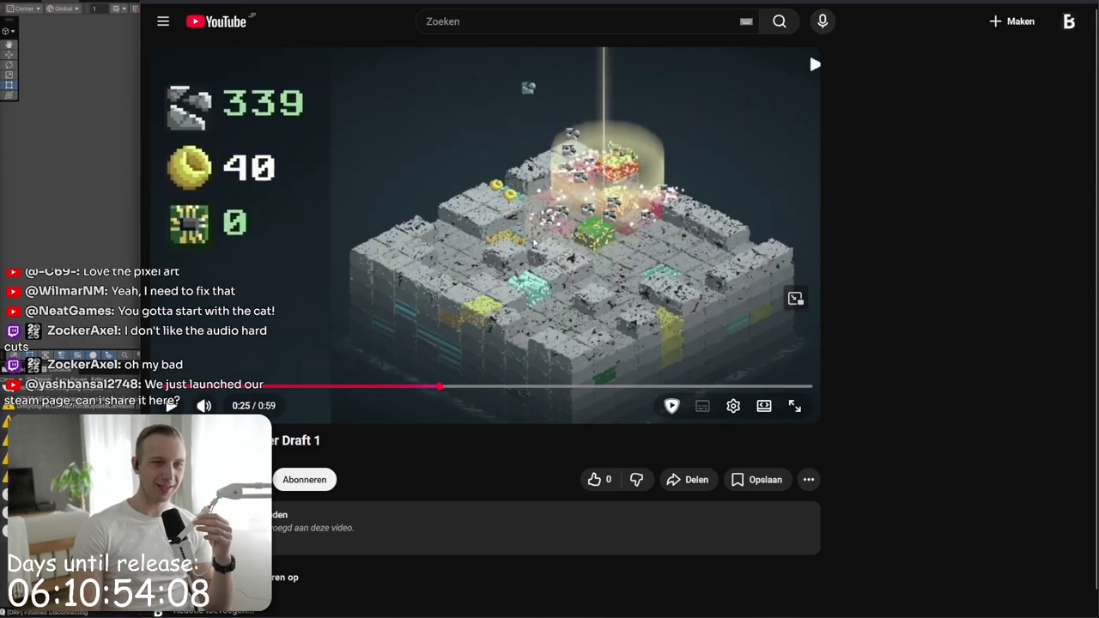
# - Resume from 0:25, pause at 0:41, then seek to the 0:36 room scene
pyautogui.click(533, 244)
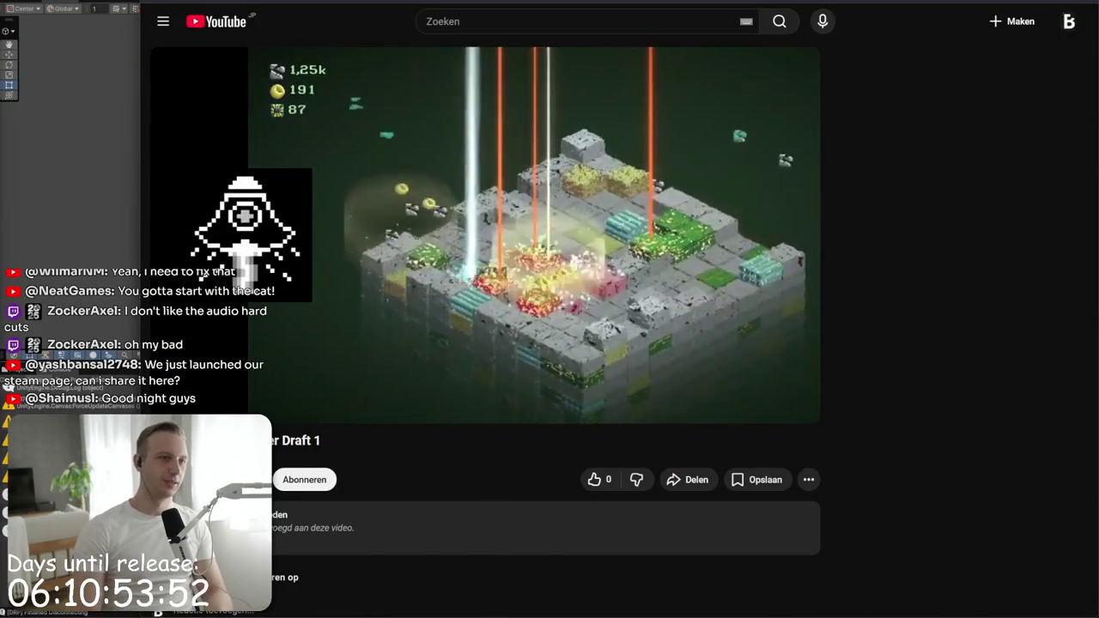
pyautogui.click(359, 263)
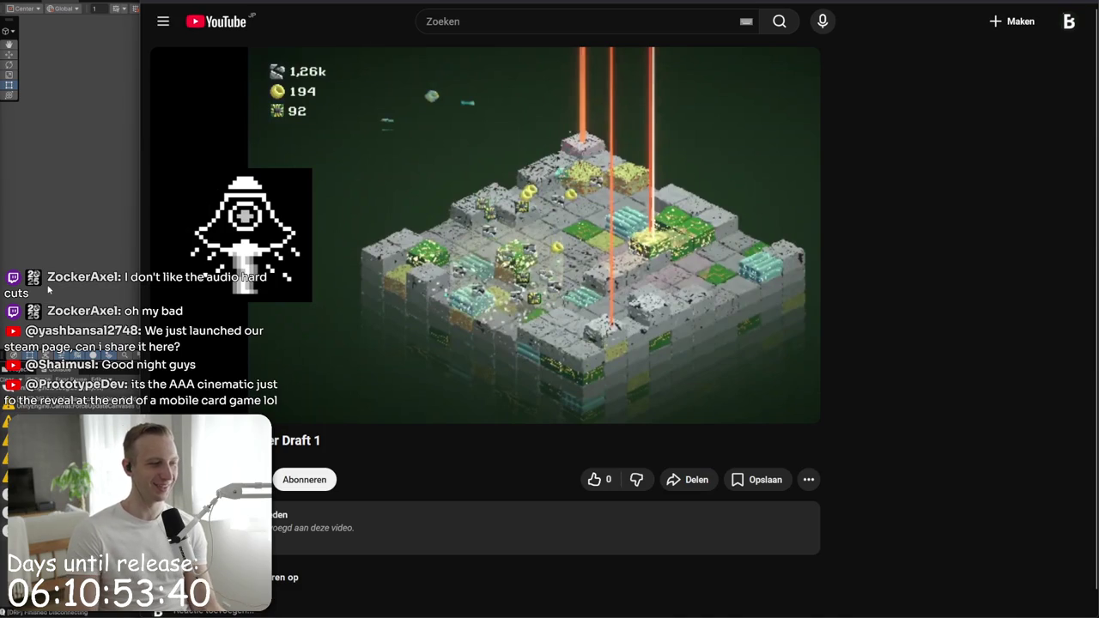
pyautogui.click(552, 386)
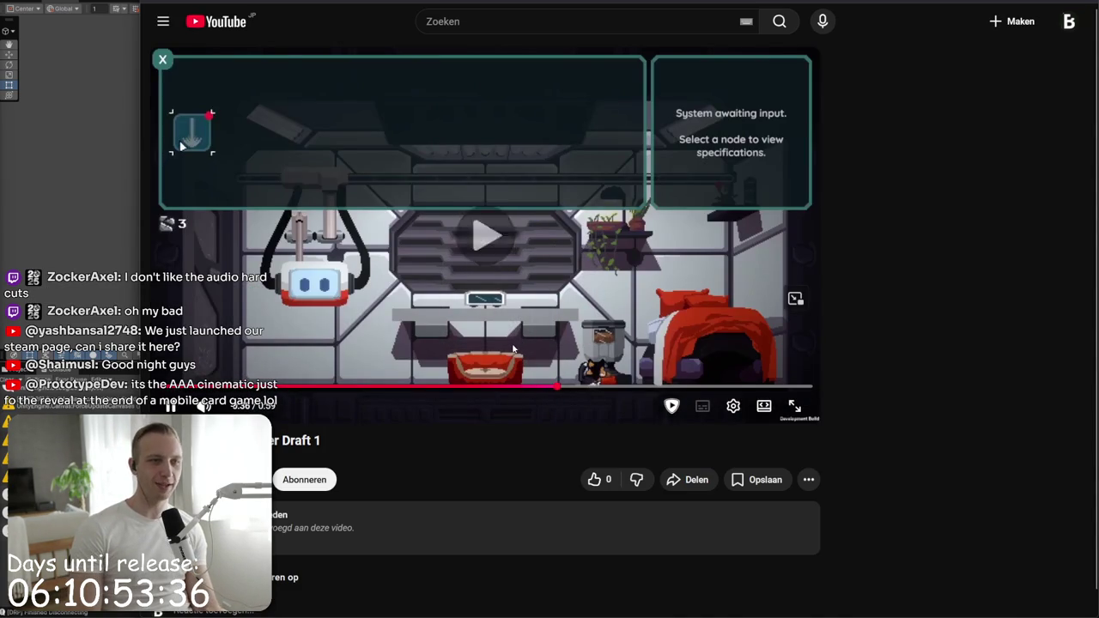
# - Pause on the 0:37 block scene and the upgrades room, resuming after each
pyautogui.click(514, 273)
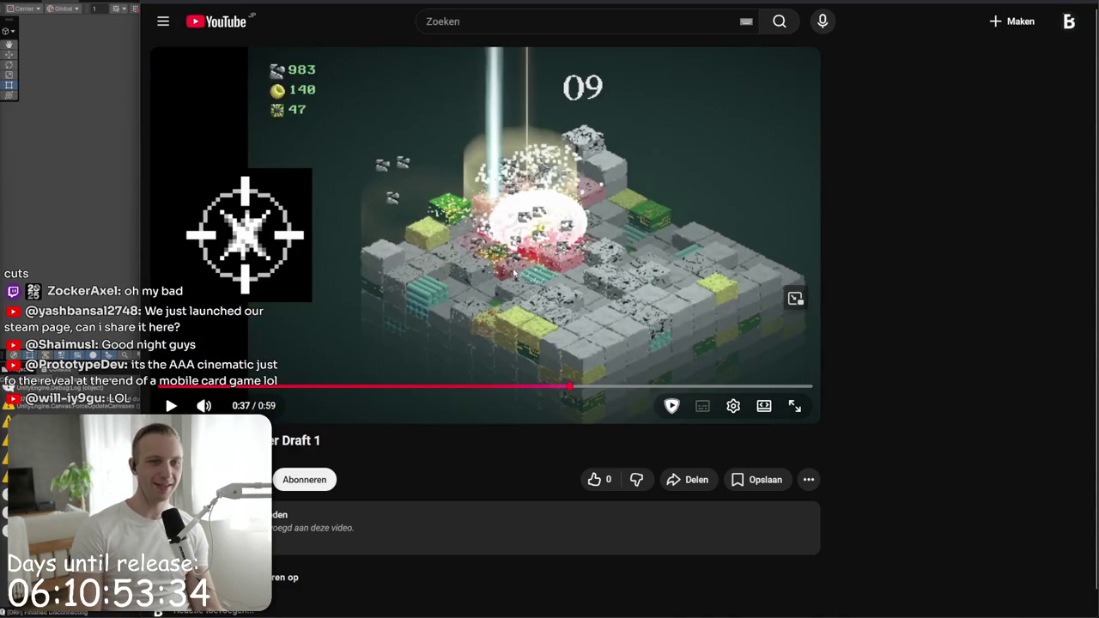
pyautogui.click(582, 196)
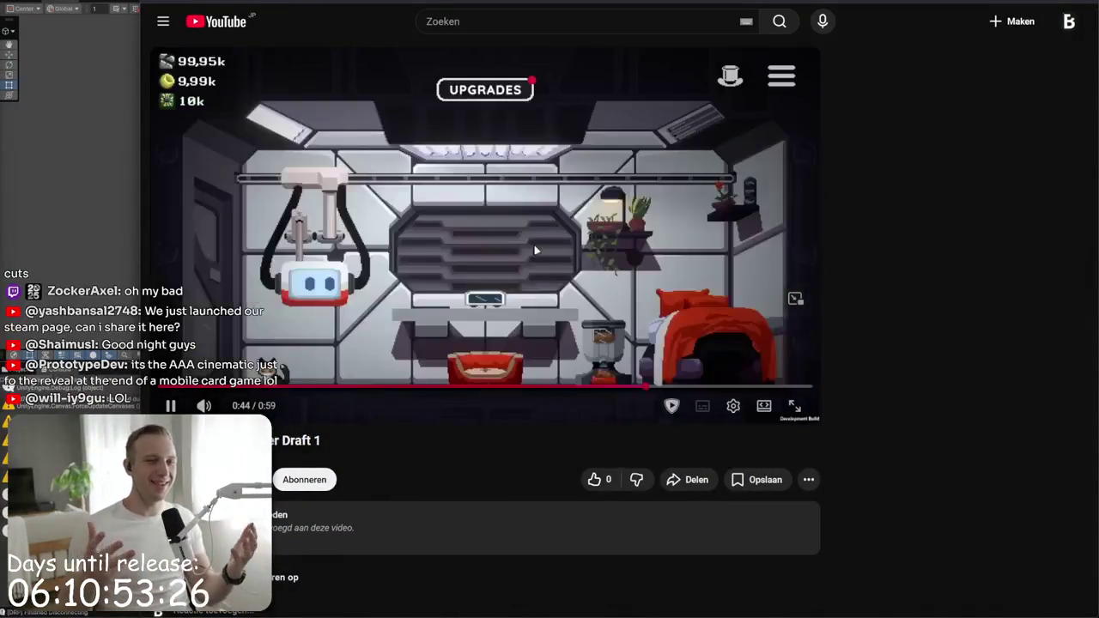
pyautogui.click(484, 159)
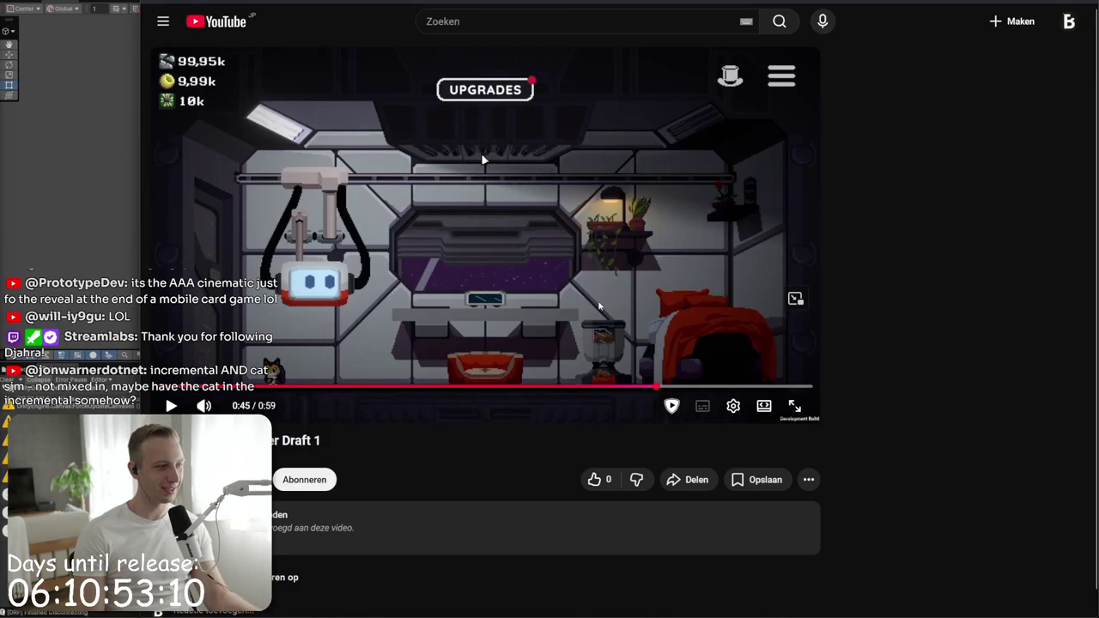
pyautogui.click(592, 313)
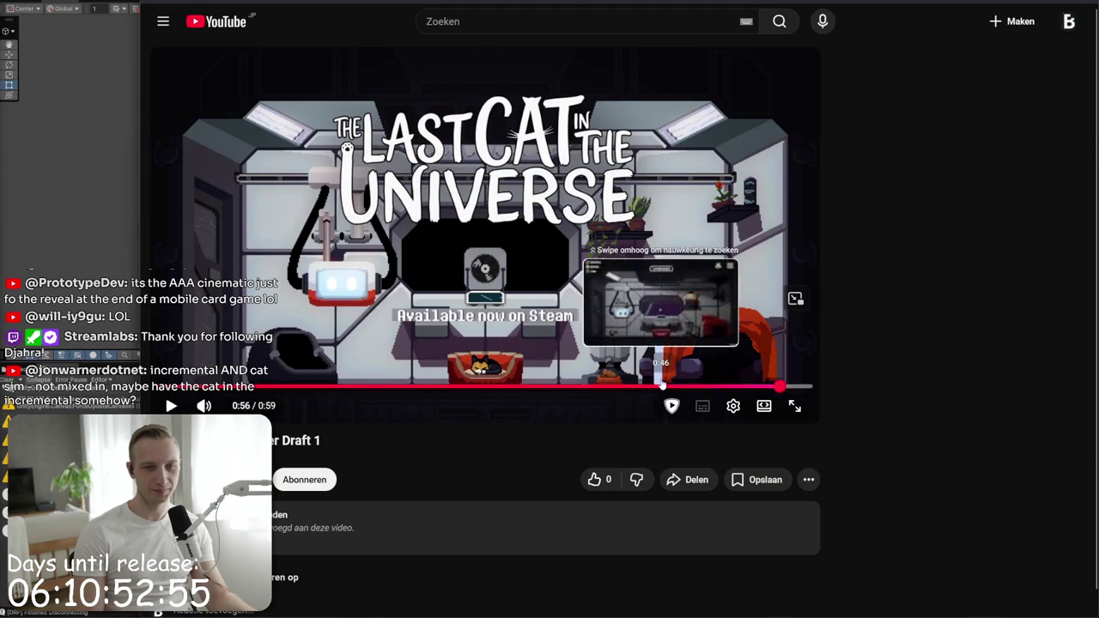
# - Rewind to the 0:19 mission text, skim to 0:28, then seek to the 0:40 laser scene
pyautogui.press('j')
pyautogui.press('k')
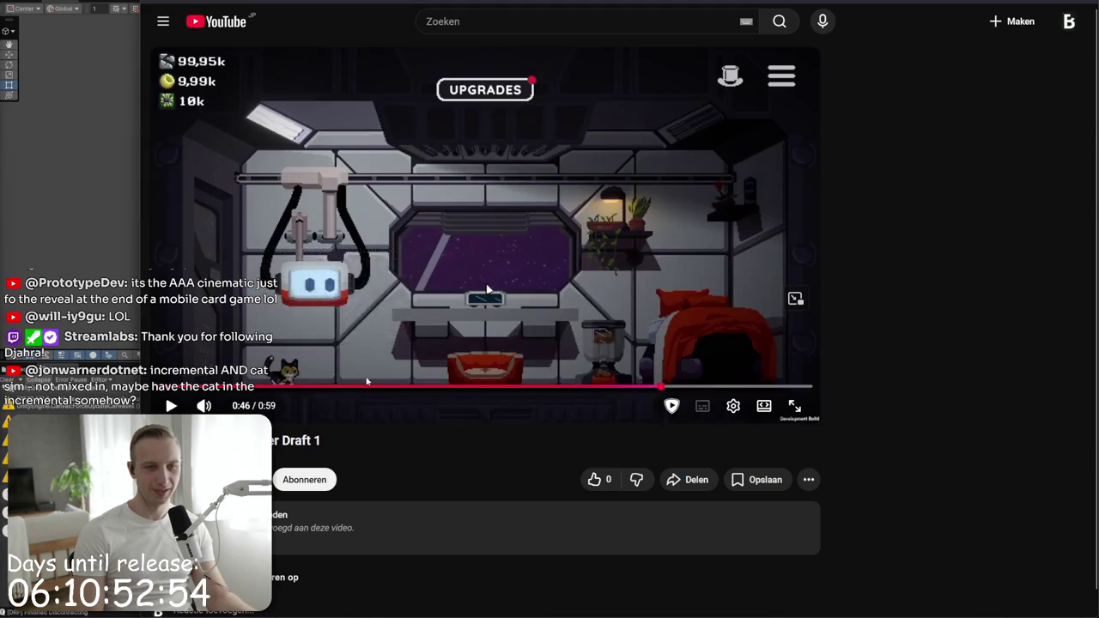
pyautogui.click(371, 386)
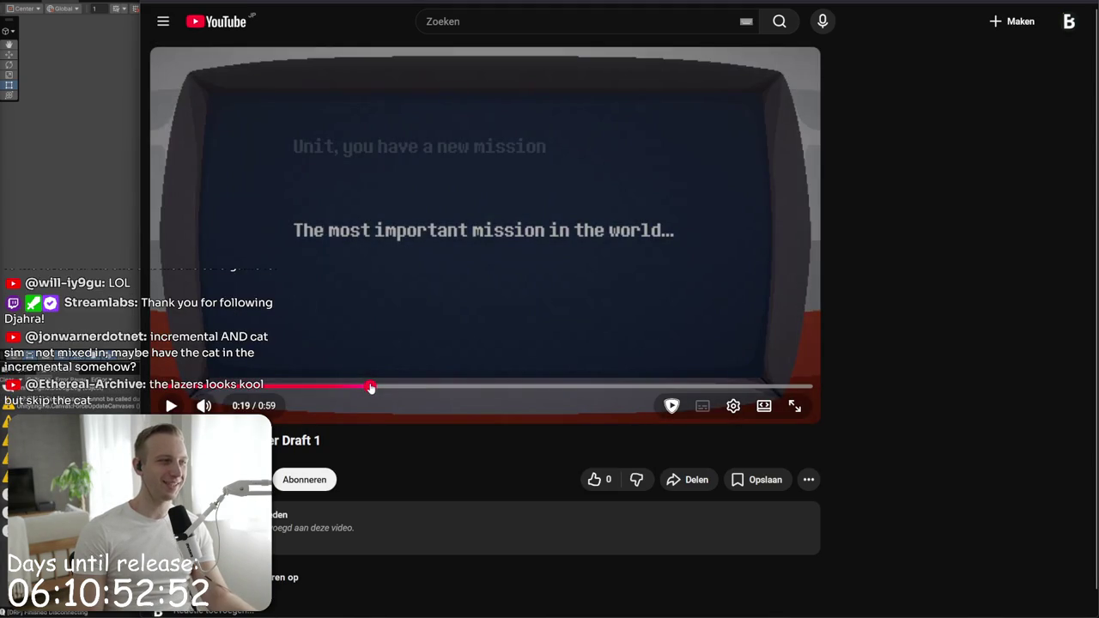
pyautogui.moveTo(370, 387)
pyautogui.mouseDown()
pyautogui.moveTo(615, 382)
pyautogui.moveTo(417, 396)
pyautogui.moveTo(349, 385)
pyautogui.moveTo(558, 391)
pyautogui.mouseUp()
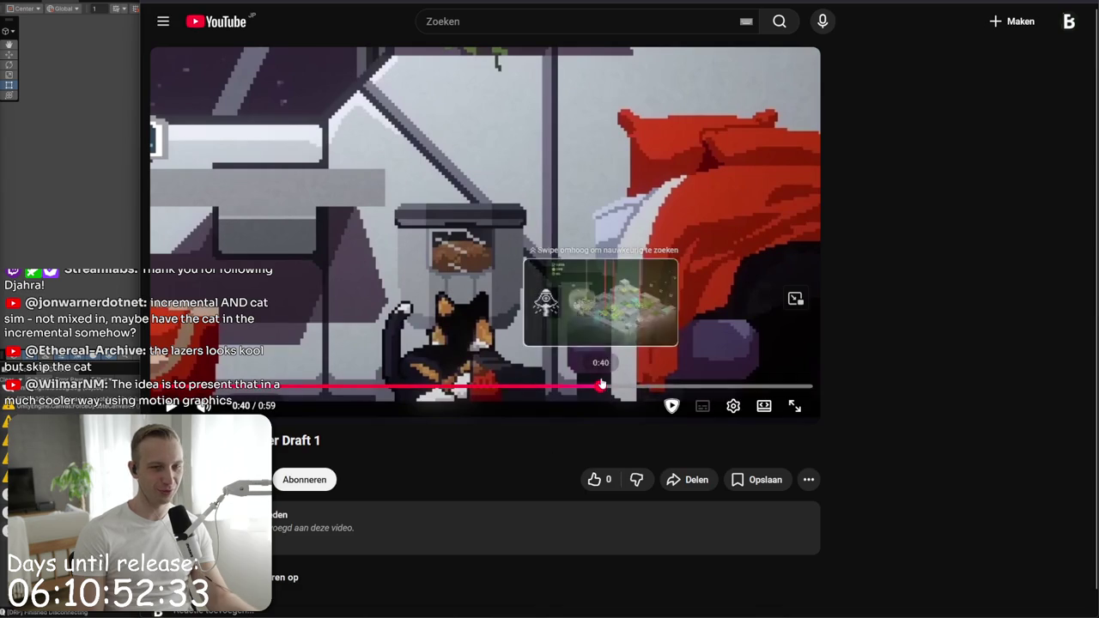
pyautogui.click(604, 388)
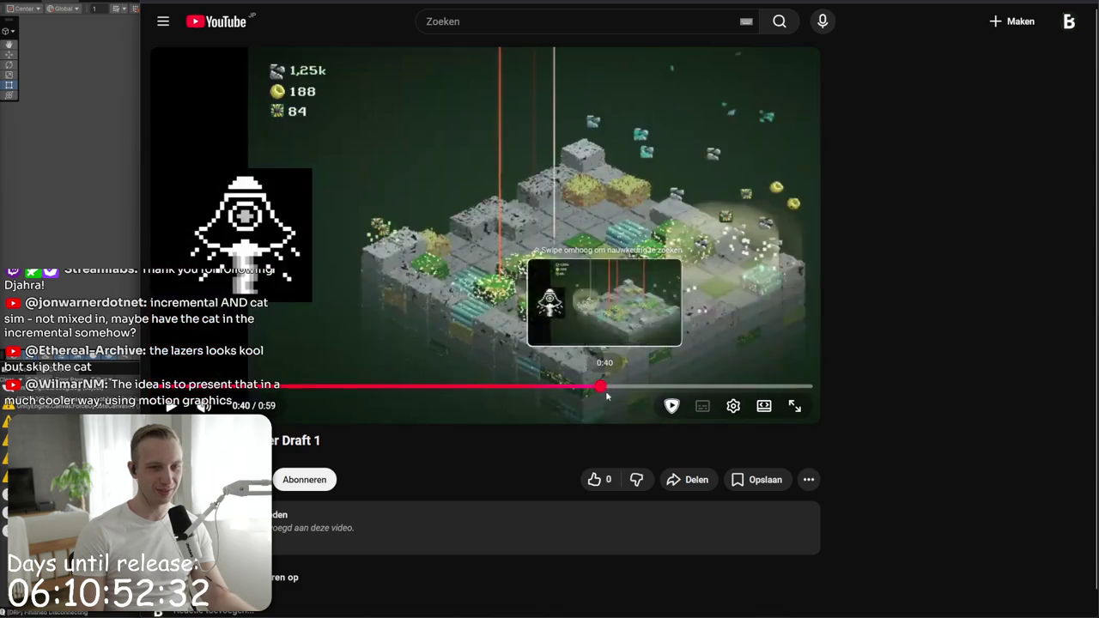
# - Play from 0:40 to 0:42, then jump back via 0:30 to the 0:26 scene and play briefly
pyautogui.click(638, 352)
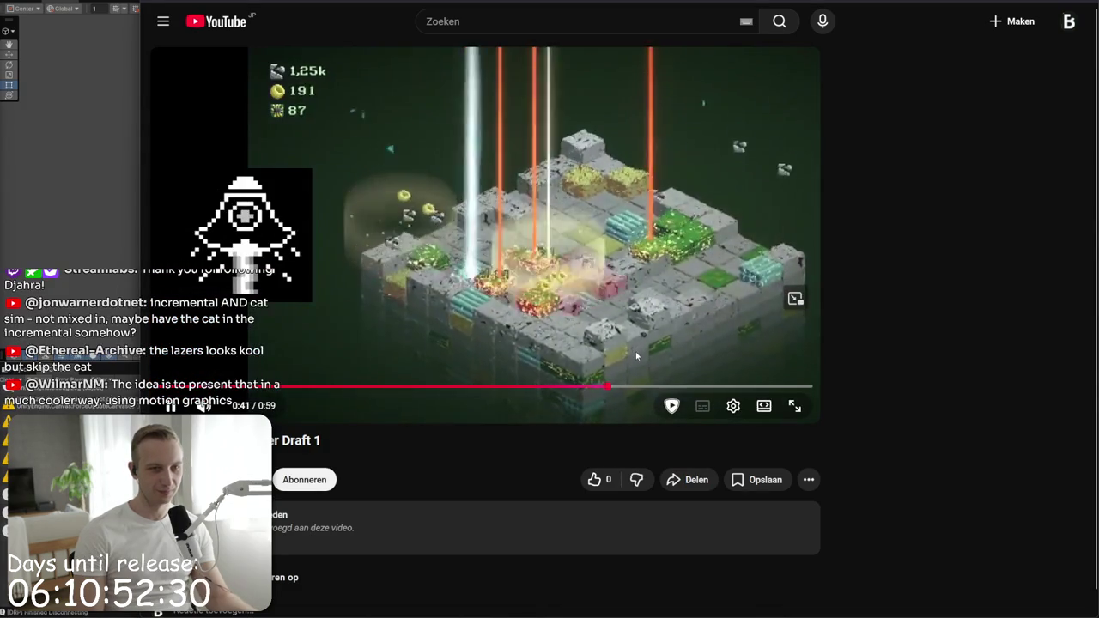
pyautogui.click(633, 351)
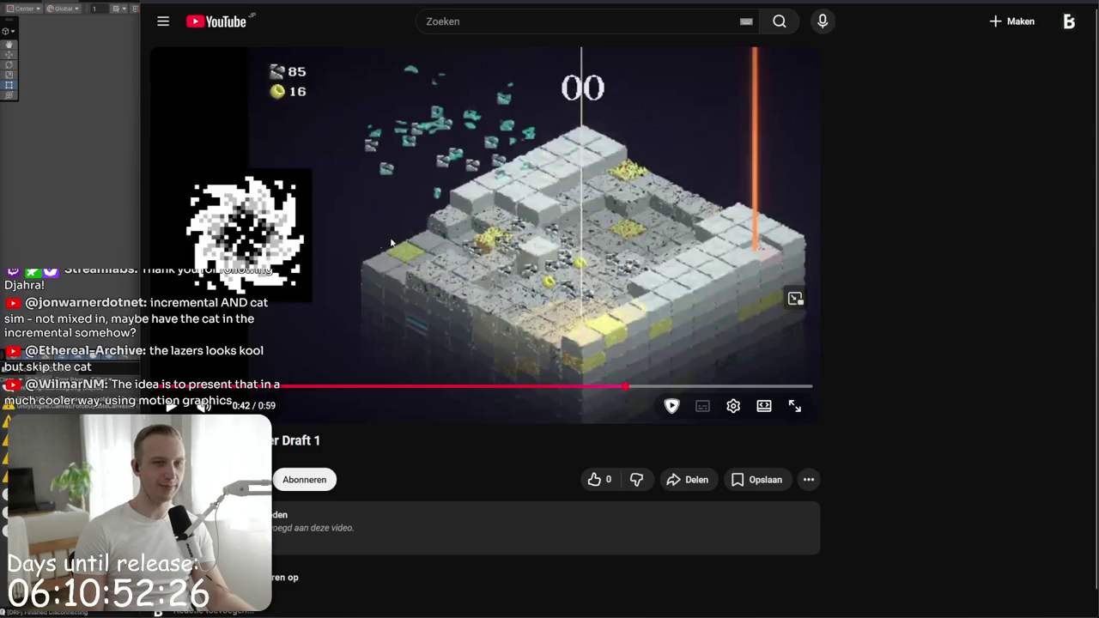
pyautogui.click(577, 387)
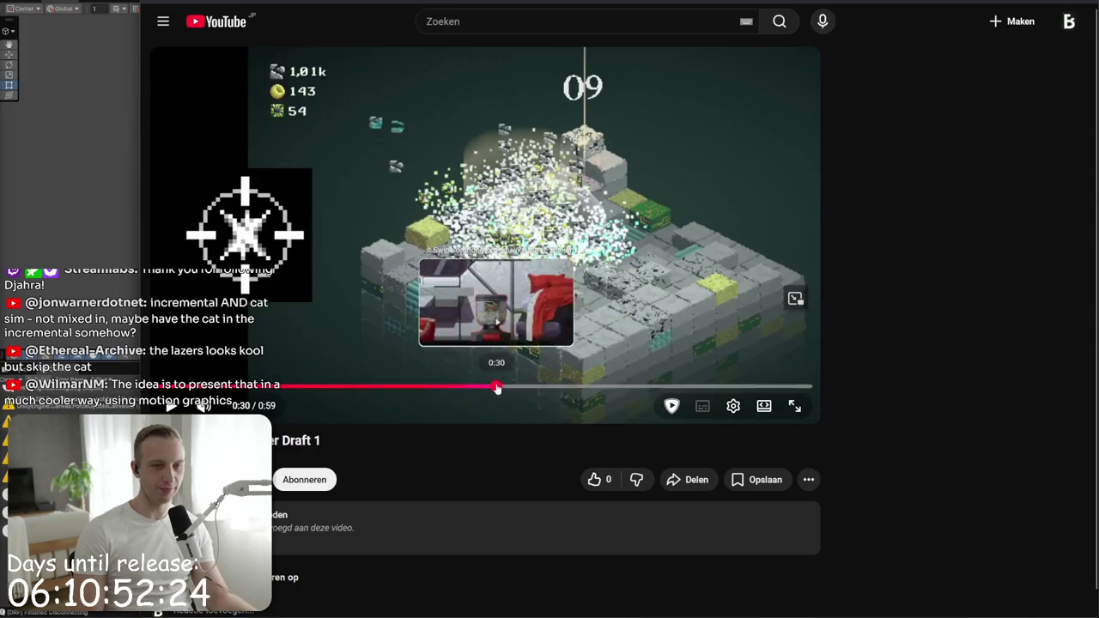
pyautogui.click(498, 388)
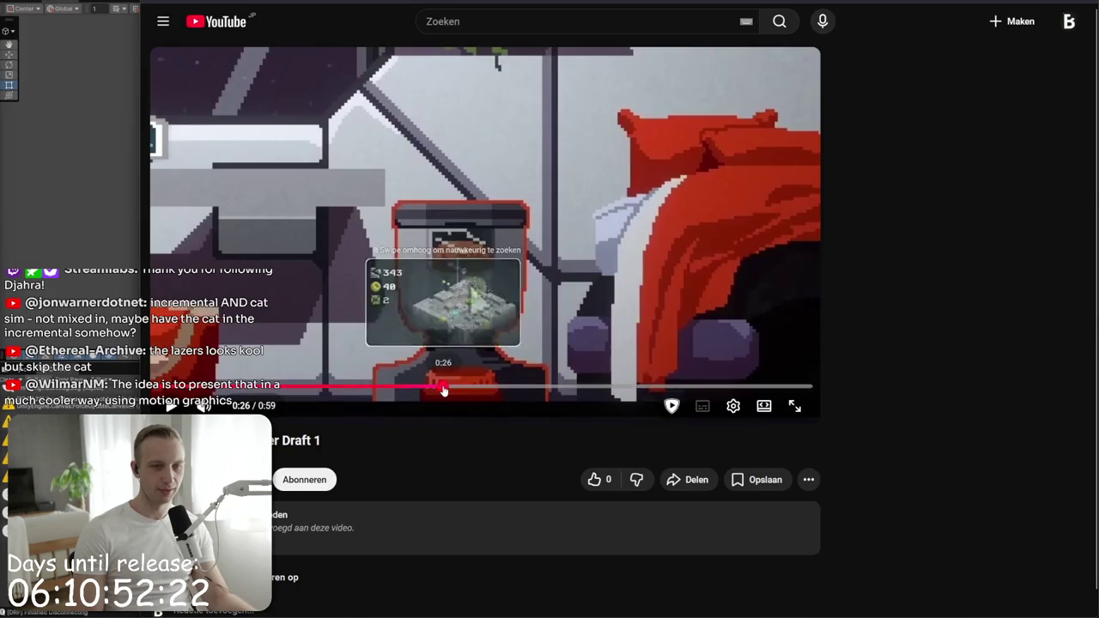
pyautogui.click(442, 387)
pyautogui.click(431, 340)
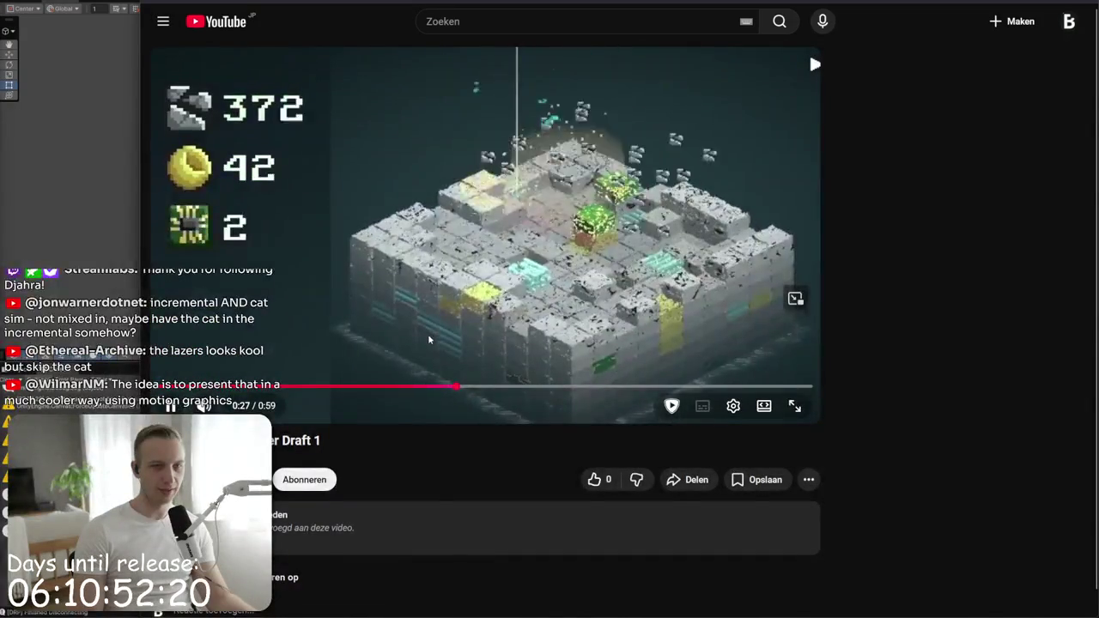
pyautogui.click(428, 340)
# - Review the 0:19 dialogue scene with repeated play/pause, stopping on the cat beside the pod
pyautogui.click(372, 386)
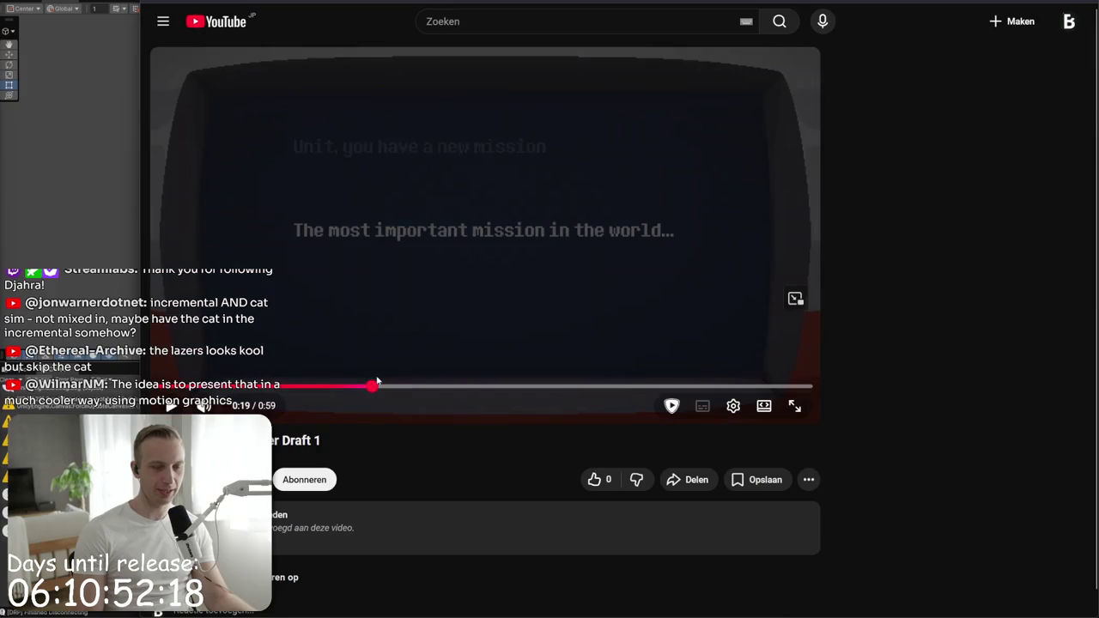
pyautogui.click(417, 343)
pyautogui.click(411, 337)
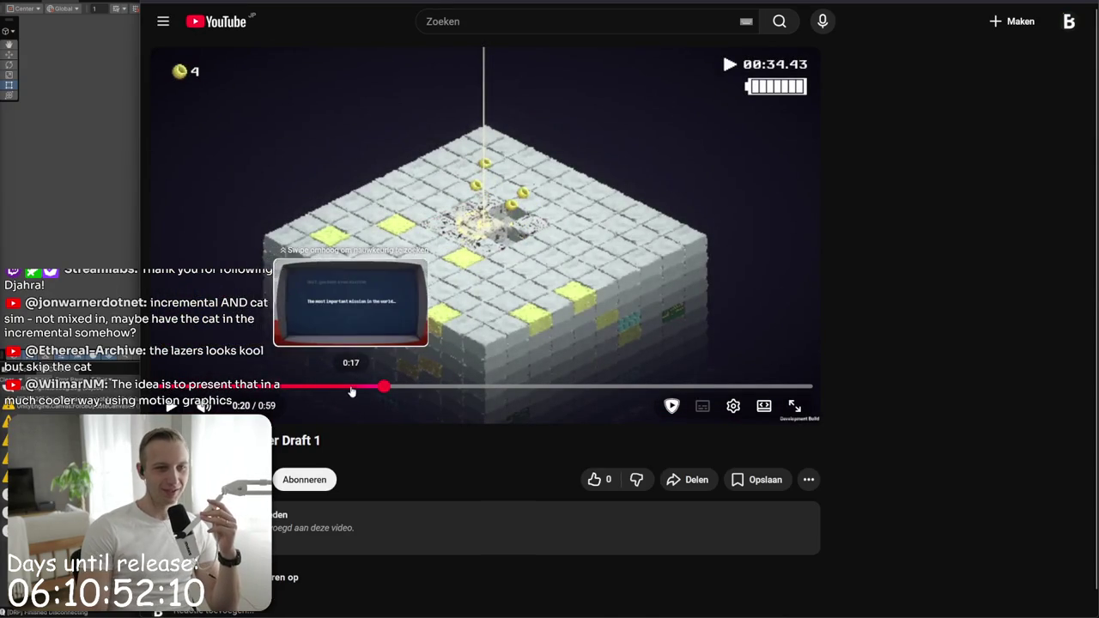
pyautogui.click(639, 210)
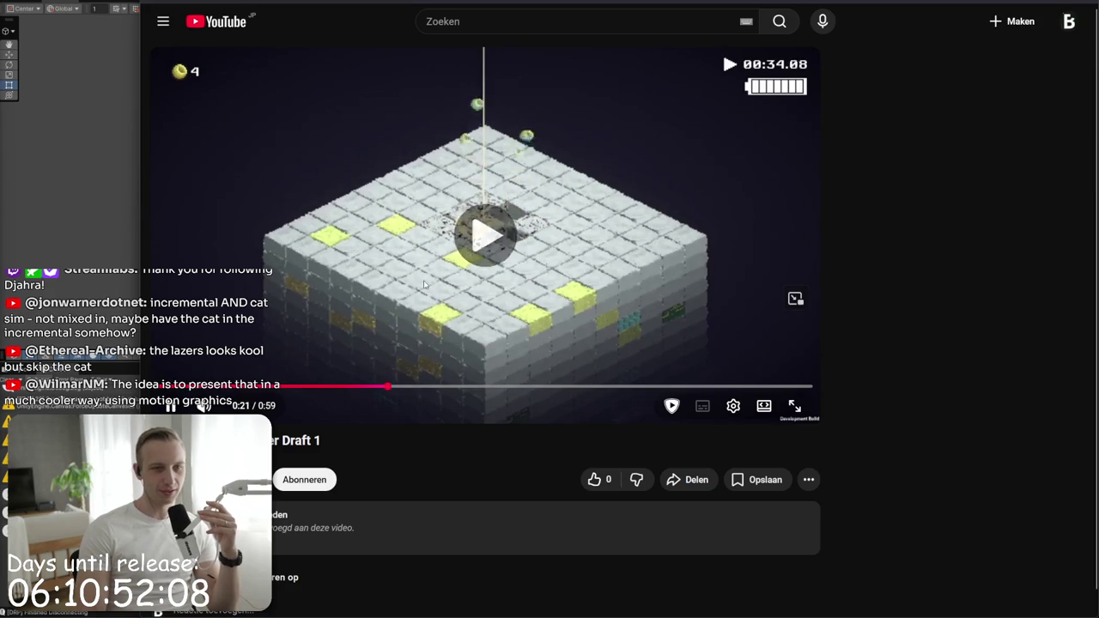
pyautogui.click(639, 206)
pyautogui.click(620, 219)
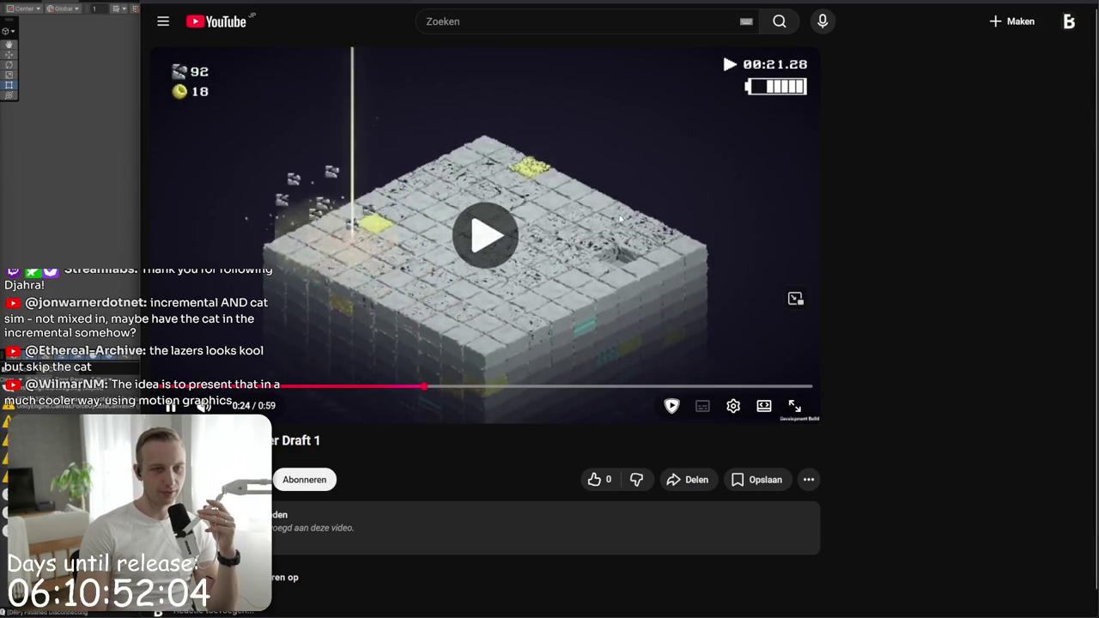
pyautogui.click(620, 219)
pyautogui.click(616, 219)
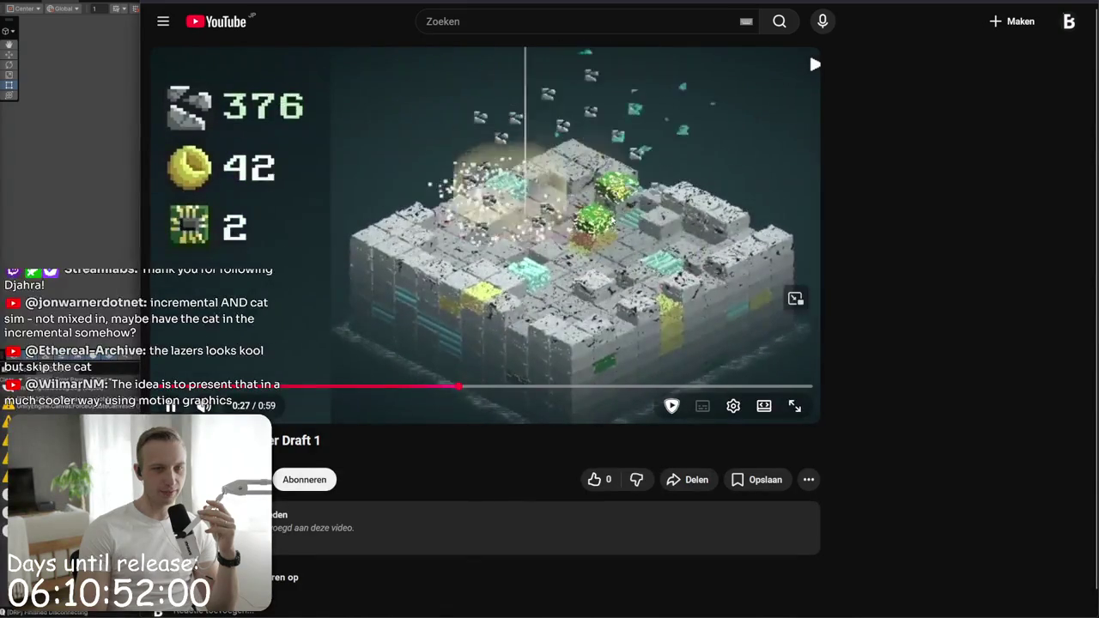
pyautogui.click(544, 199)
pyautogui.hotkey('ctrl', 'l')
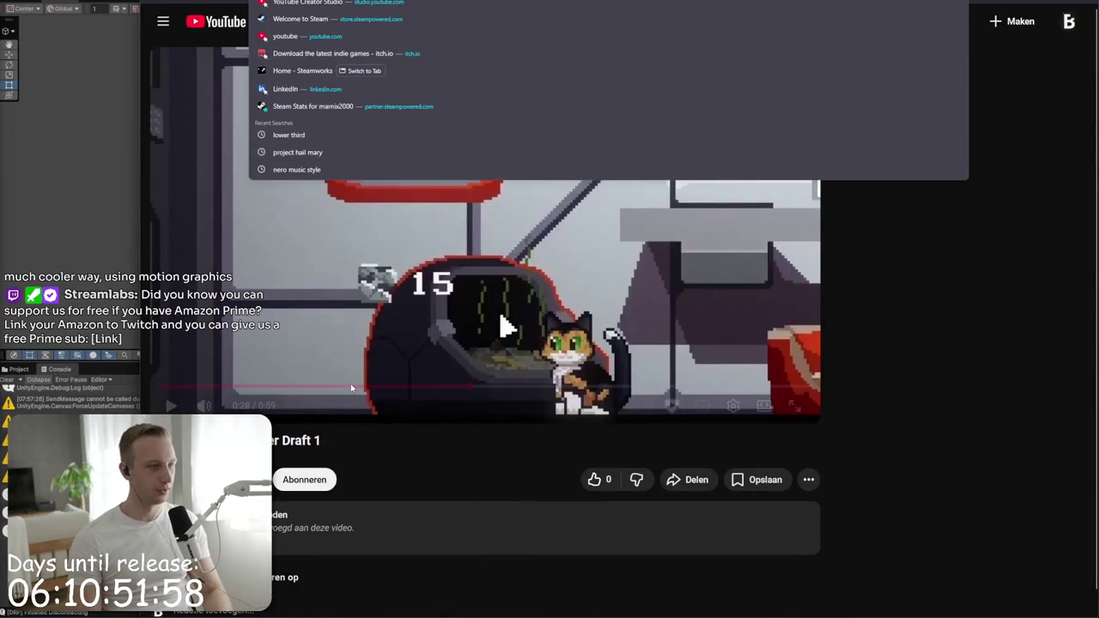
# - Rerun the yt-dlp download in Git CMD with -f 299 instead of 137, getting a 22.63 MiB mp4
pyautogui.press('Escape')
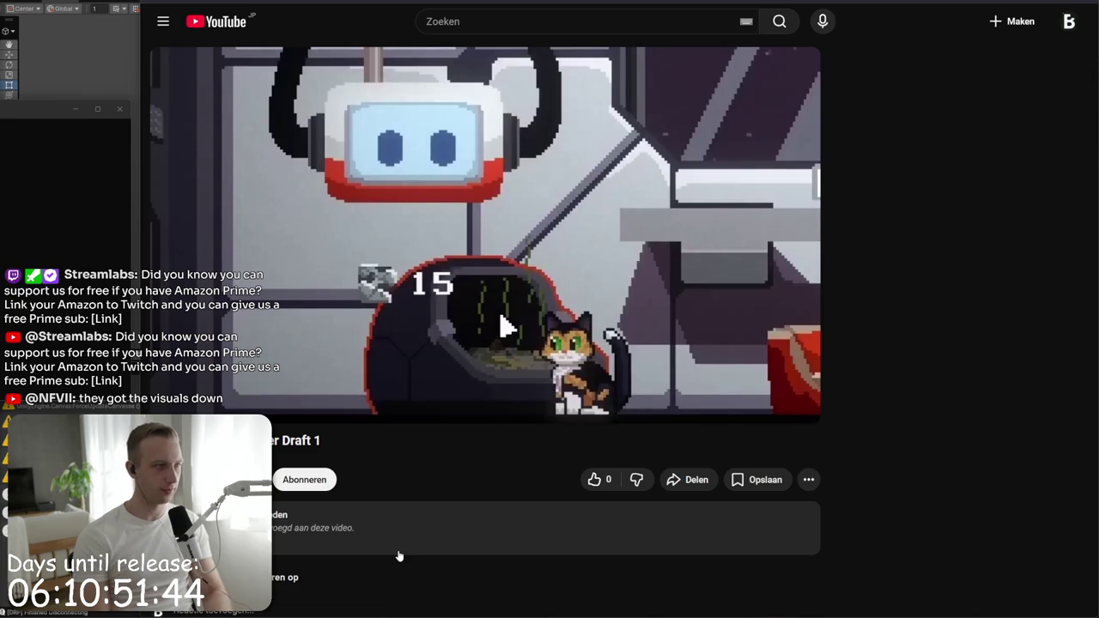
pyautogui.hotkey('alt', 'Tab')
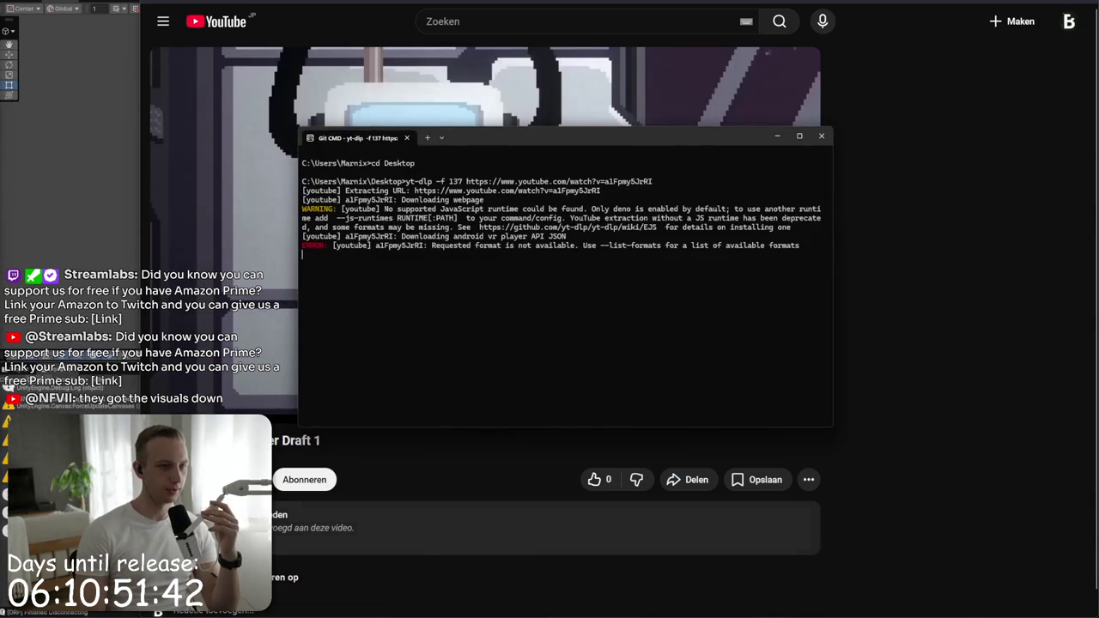
pyautogui.press('Up')
pyautogui.hotkey('ctrl', 'Left')
pyautogui.hotkey('ctrl', 'Left')
pyautogui.press('Delete')
pyautogui.press('Delete')
pyautogui.press('Delete')
pyautogui.write('299')
pyautogui.press('Return')
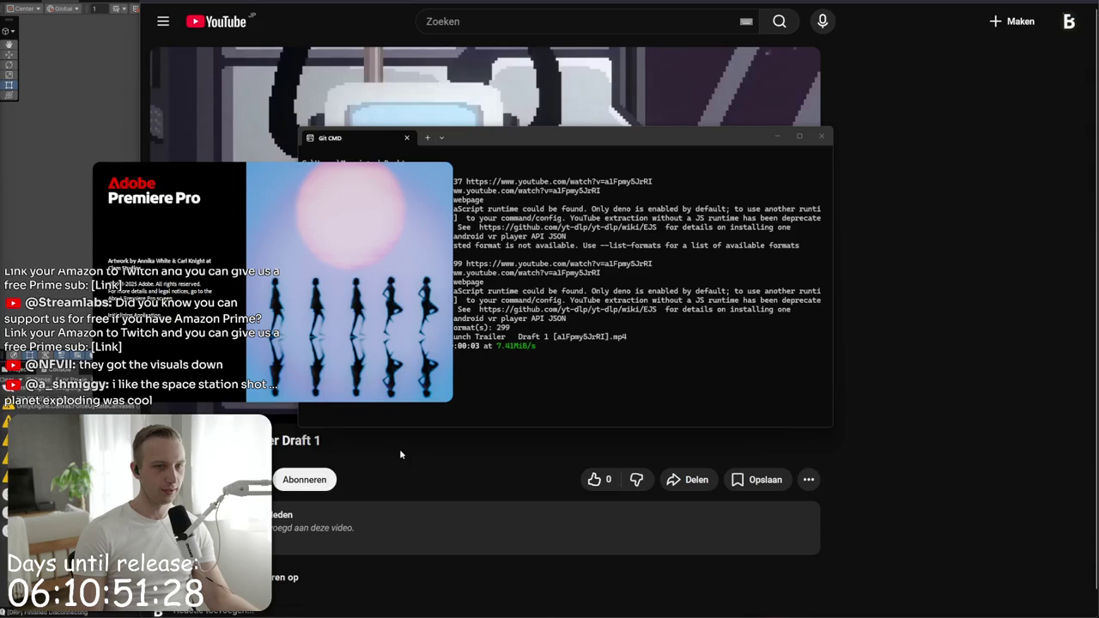
# - Minimize Git CMD and open the MMO98 Trailer project from Premiere's recent list
pyautogui.click(484, 395)
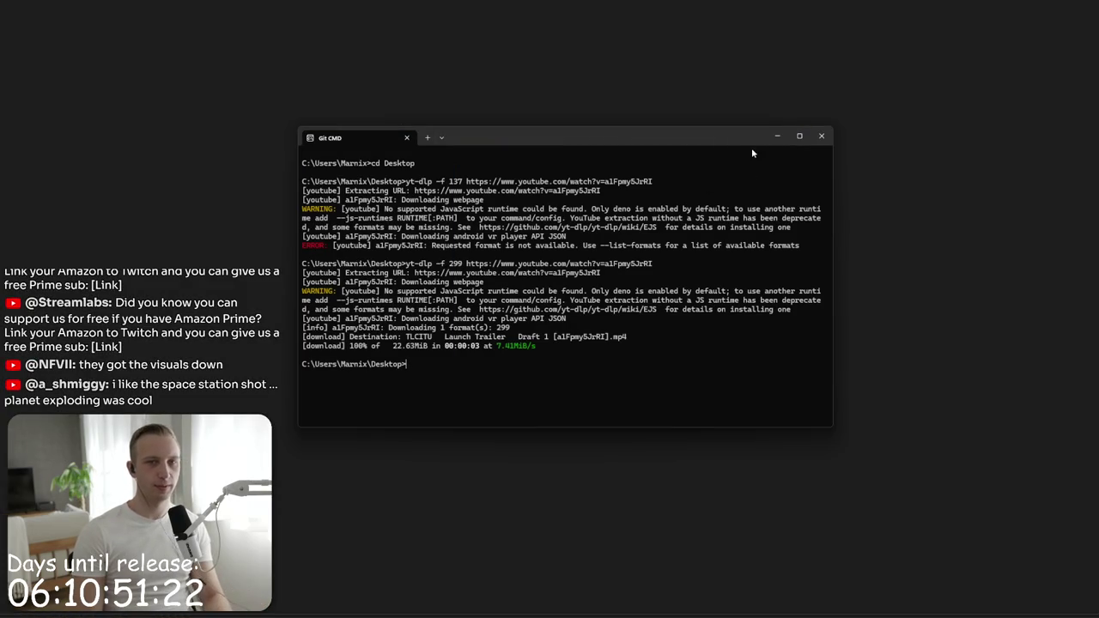
pyautogui.click(778, 135)
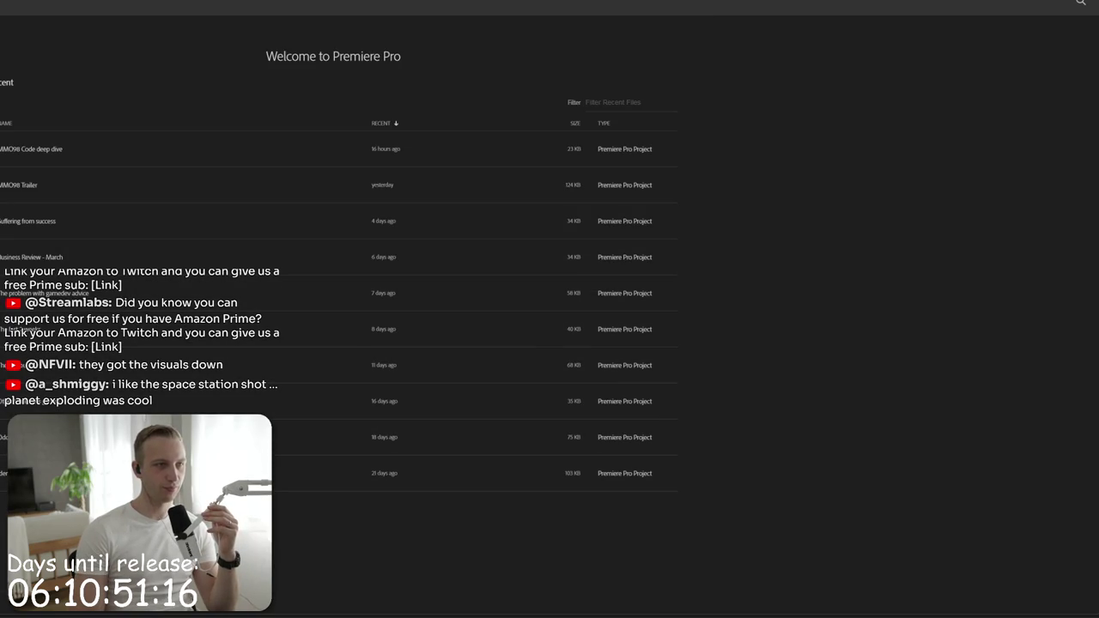
pyautogui.click(50, 196)
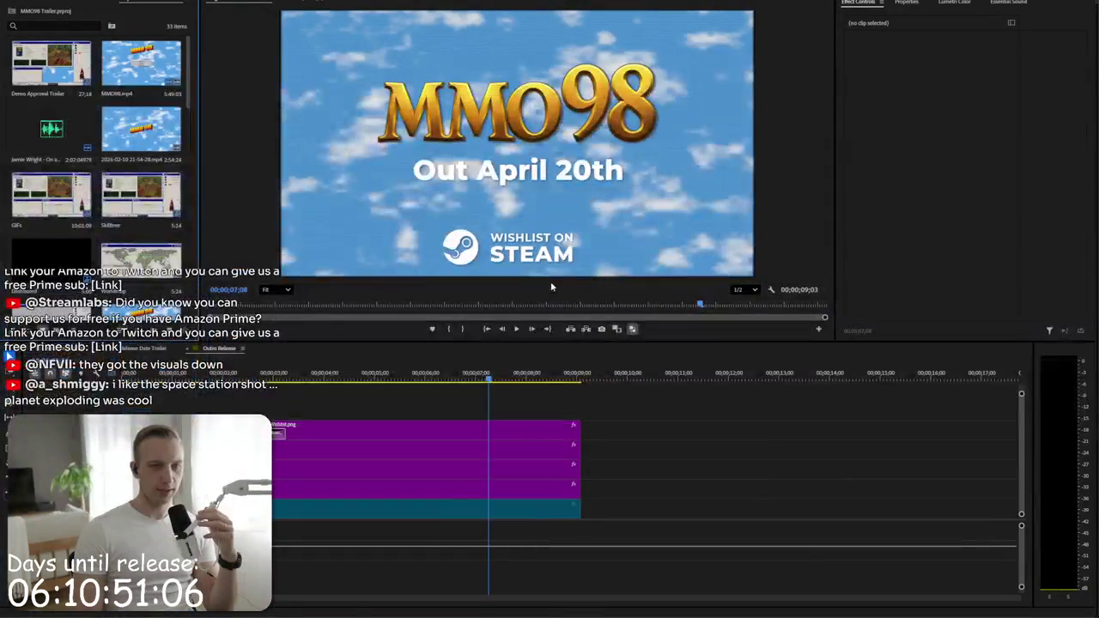
# - Create a new HD 1080p 29.97 fps sequence named LOTU
pyautogui.hotkey('alt', 'f')
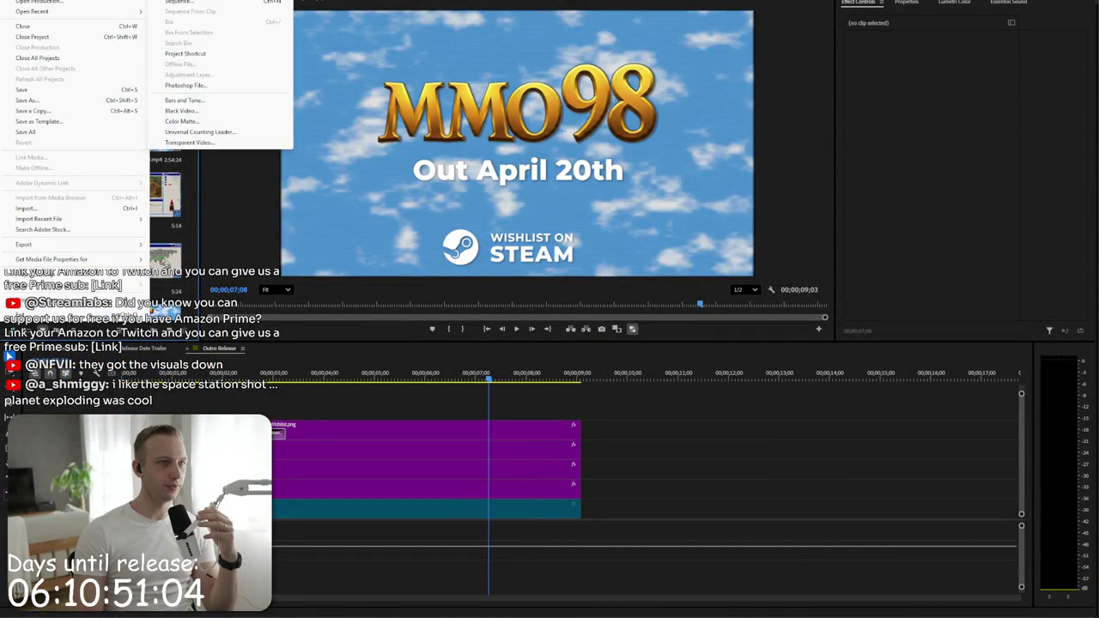
pyautogui.press('Return')
pyautogui.write('LO')
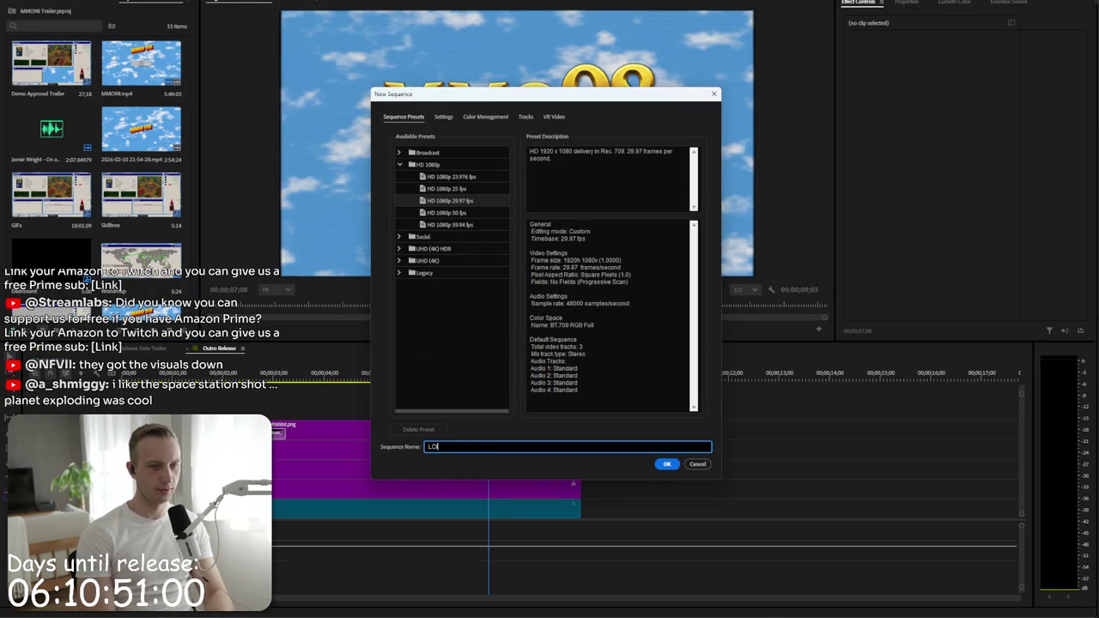
pyautogui.write('TU')
pyautogui.press('Return')
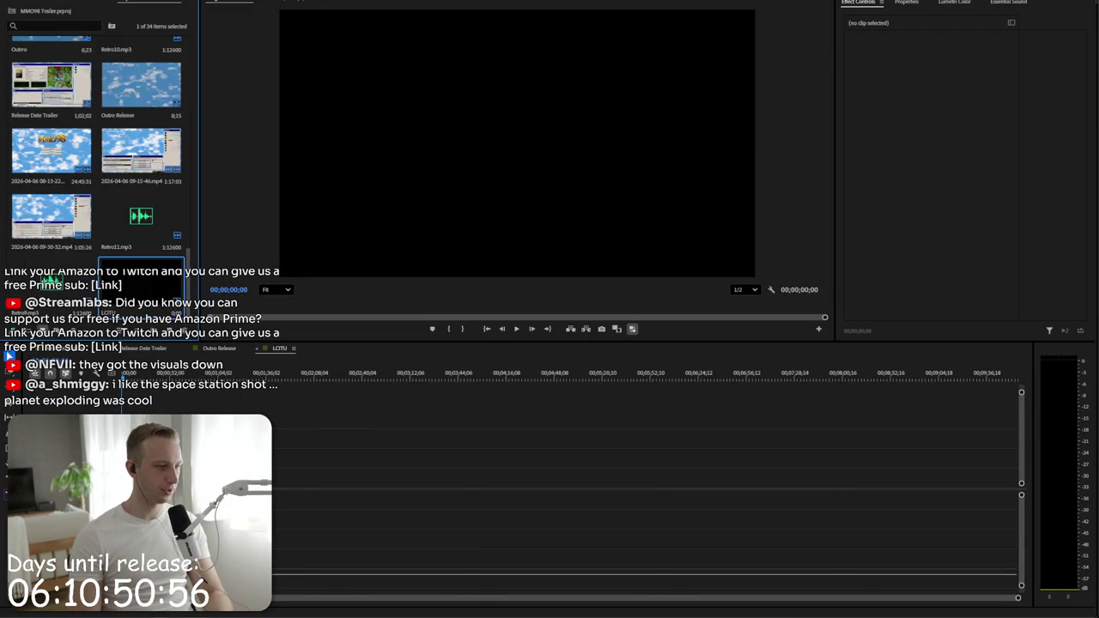
pyautogui.press('super+e')
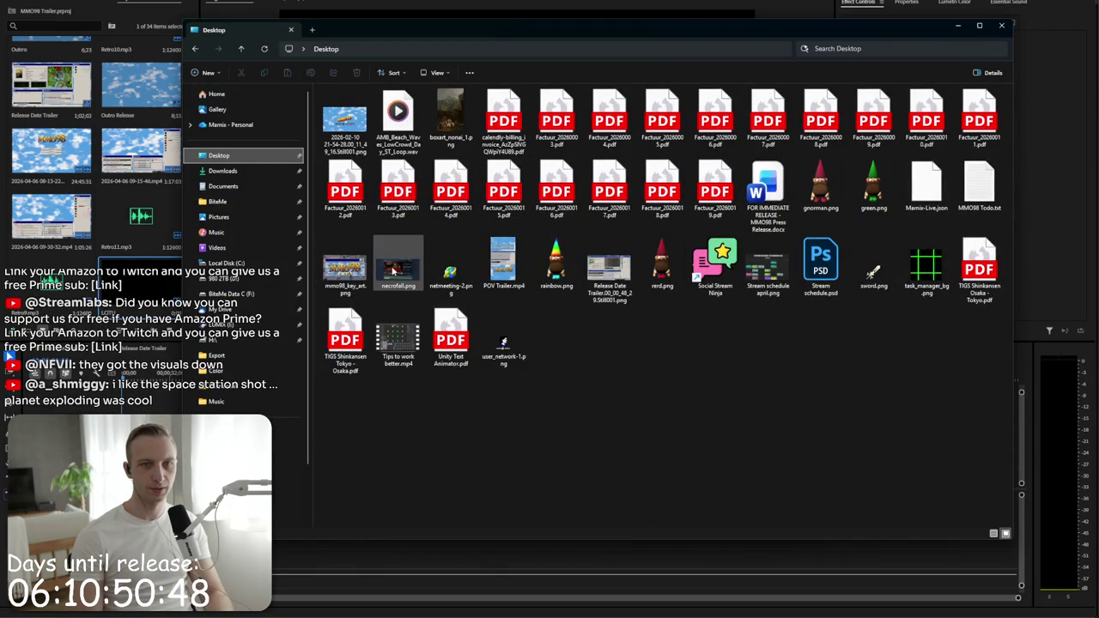
# - Search the Desktop in File Explorer for 'tlc', which returns no matching items
pyautogui.moveTo(392, 271)
pyautogui.mouseDown()
pyautogui.moveTo(516, 289)
pyautogui.moveTo(565, 319)
pyautogui.mouseUp()
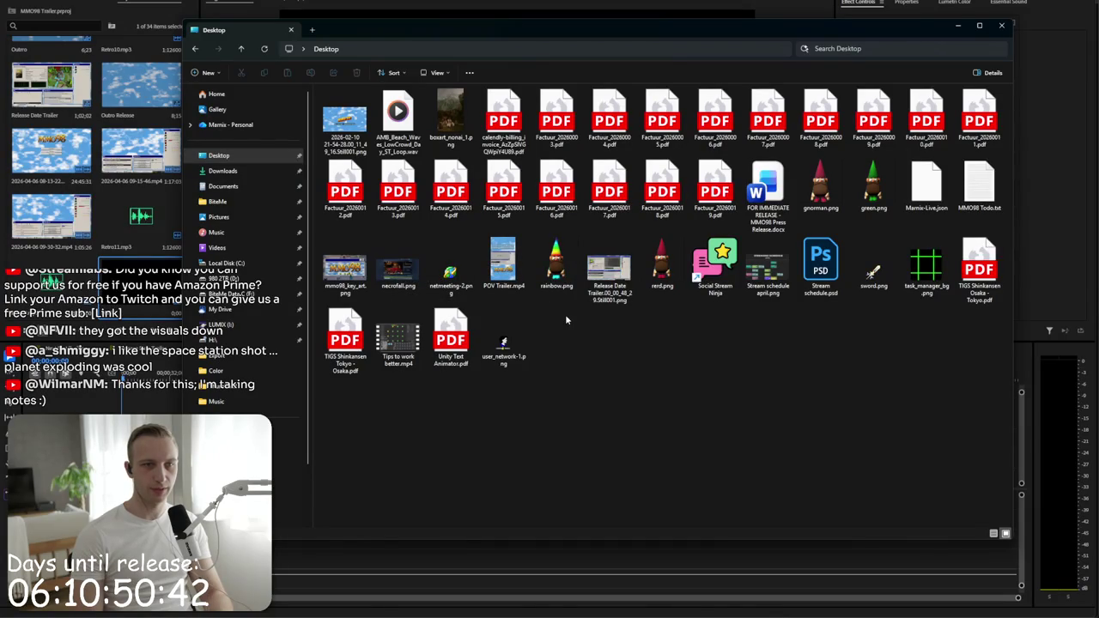
pyautogui.hotkey('alt', 'Tab')
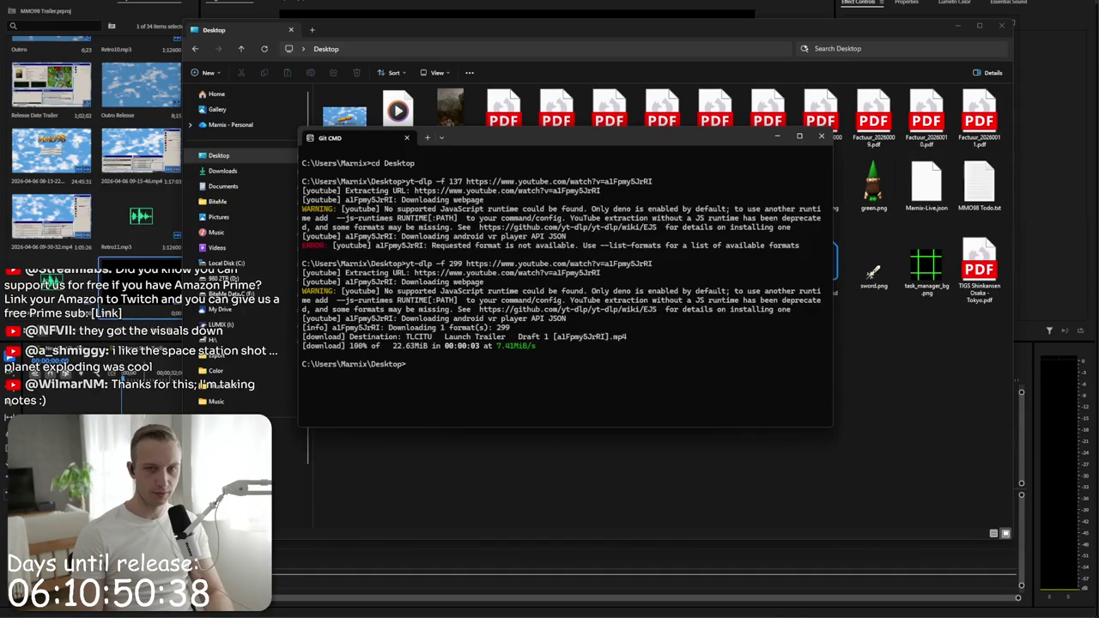
pyautogui.hotkey('alt', 'Tab')
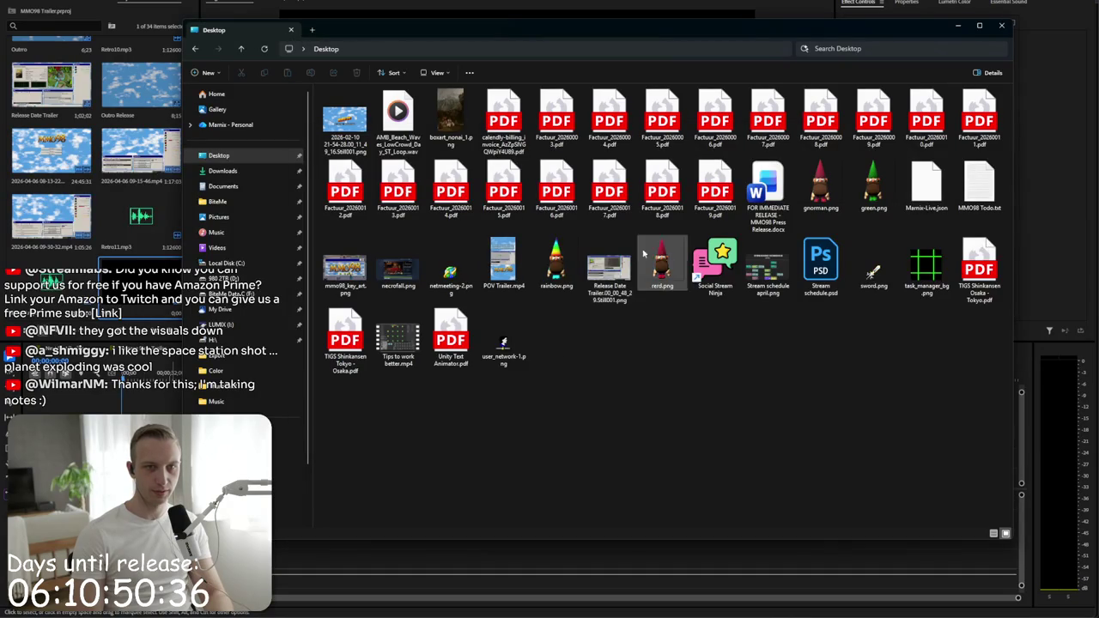
pyautogui.click(921, 49)
pyautogui.write('ti')
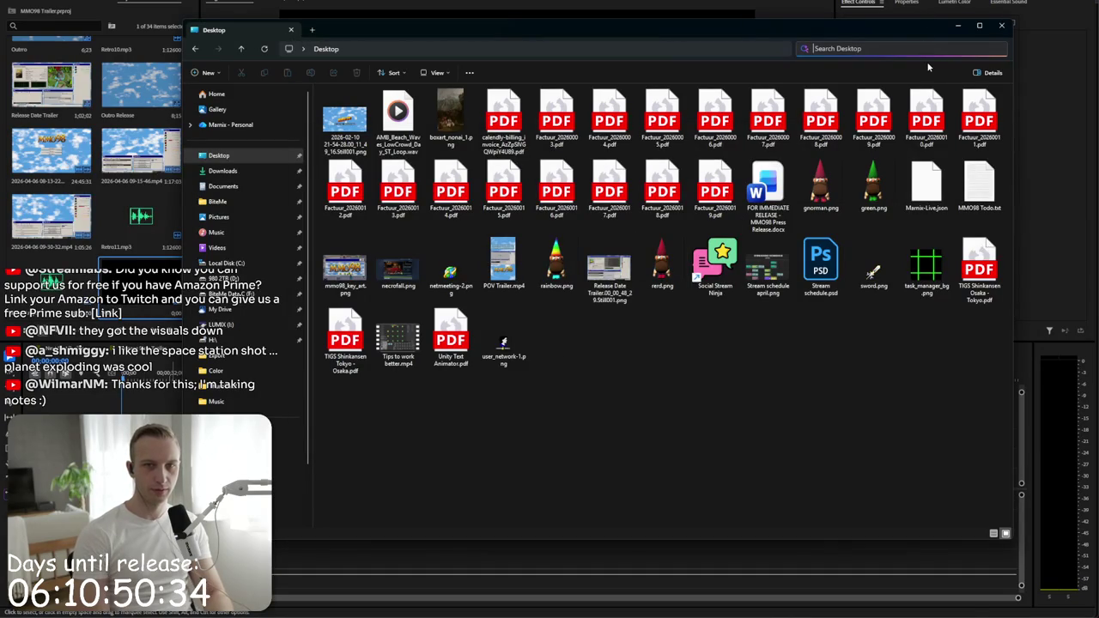
pyautogui.press('Return')
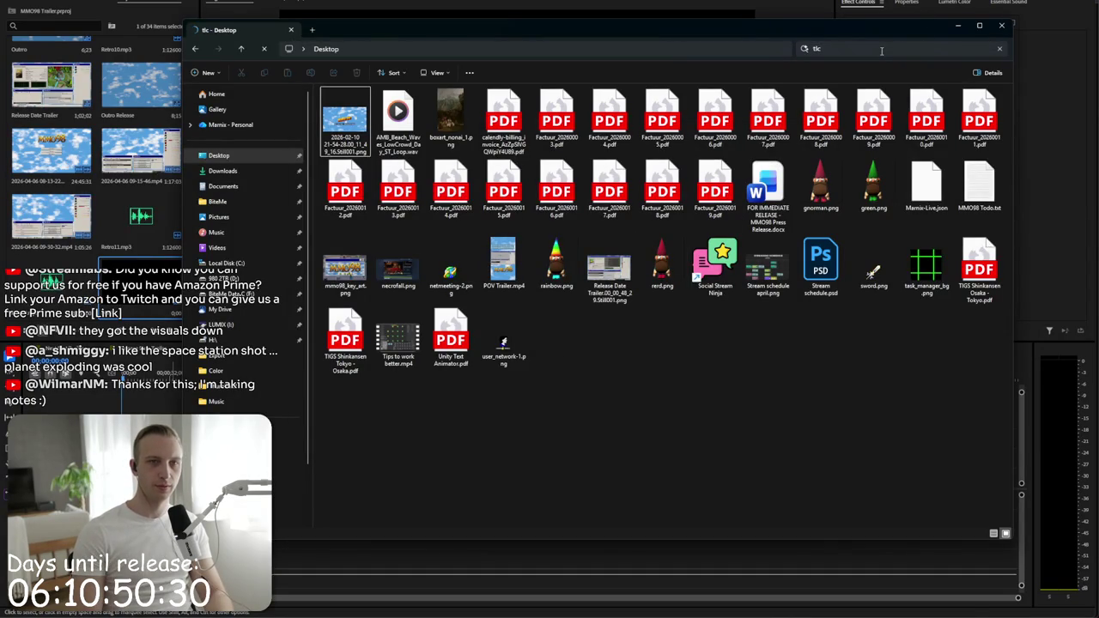
pyautogui.hotkey('alt', 'Tab')
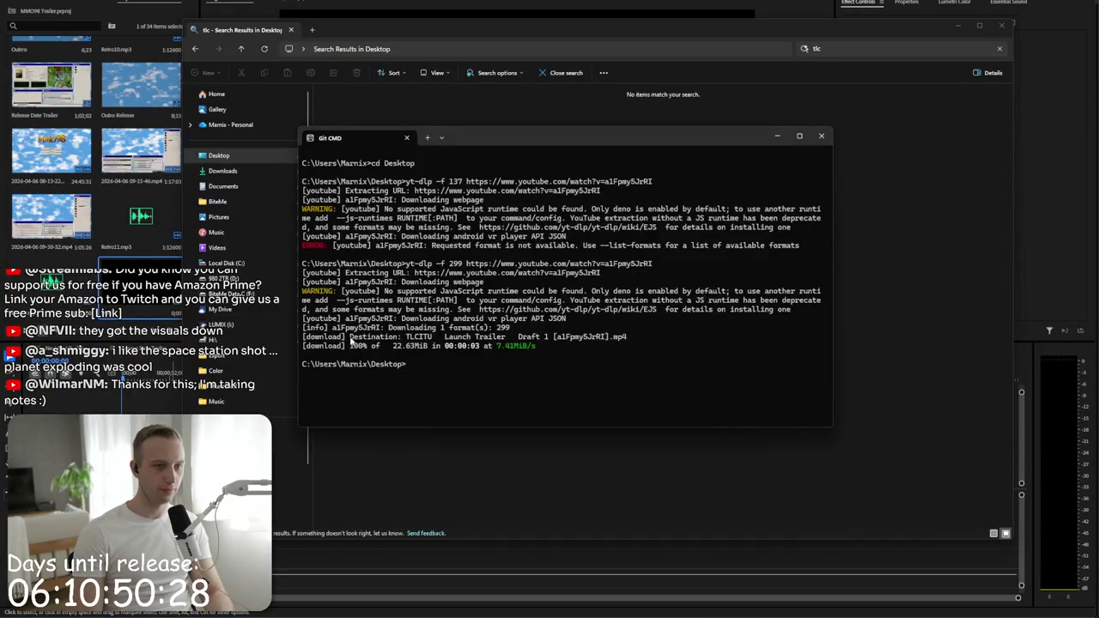
# - List the Desktop with ls and dir to confirm the TLCITU Launch Trailer Draft 1 mp4, then close Git CMD
pyautogui.moveTo(383, 308); pyautogui.dragTo(537, 346)
pyautogui.hotkey('ctrl', 'c')
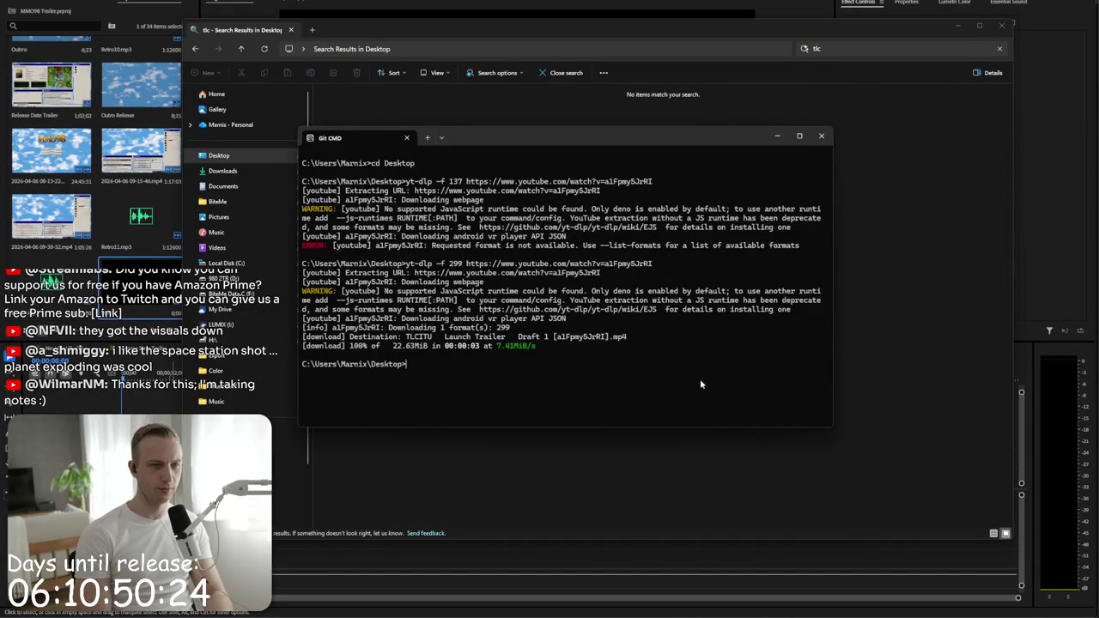
pyautogui.write('ls')
pyautogui.press('Return')
pyautogui.write('ir')
pyautogui.press('Return')
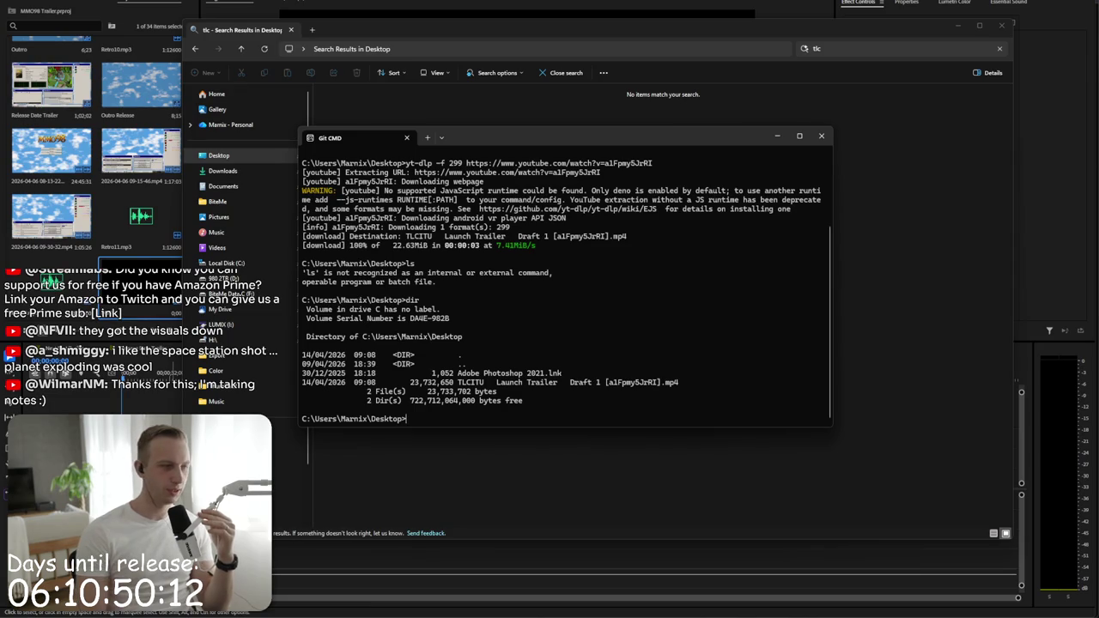
pyautogui.click(820, 136)
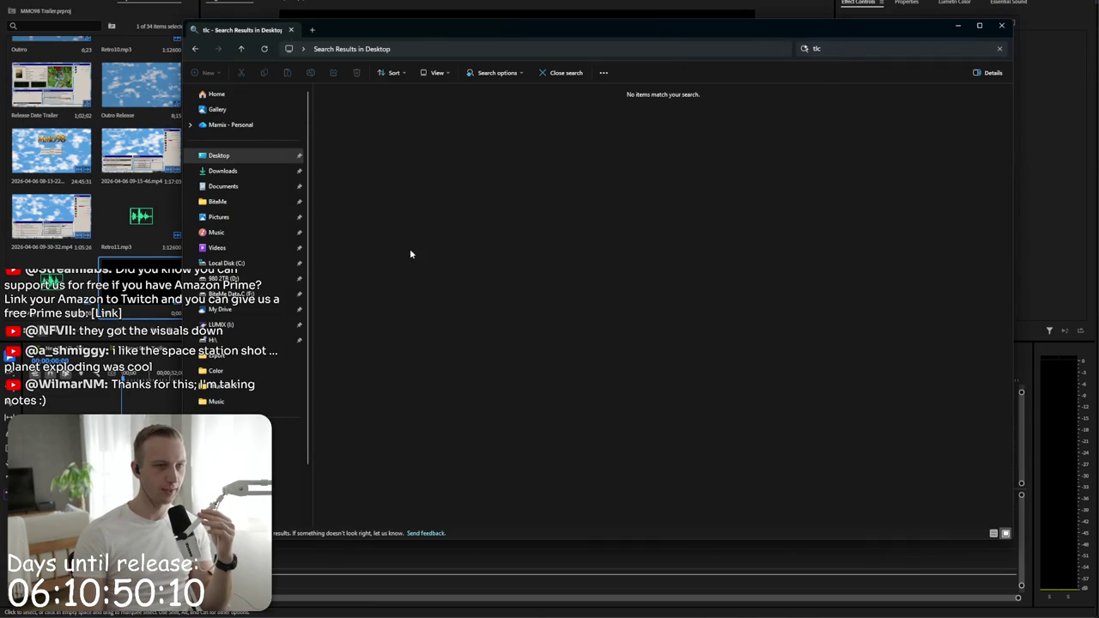
# - Browse to the user's Desktop folder on C: and drag the trailer video into the project
pyautogui.click(230, 294)
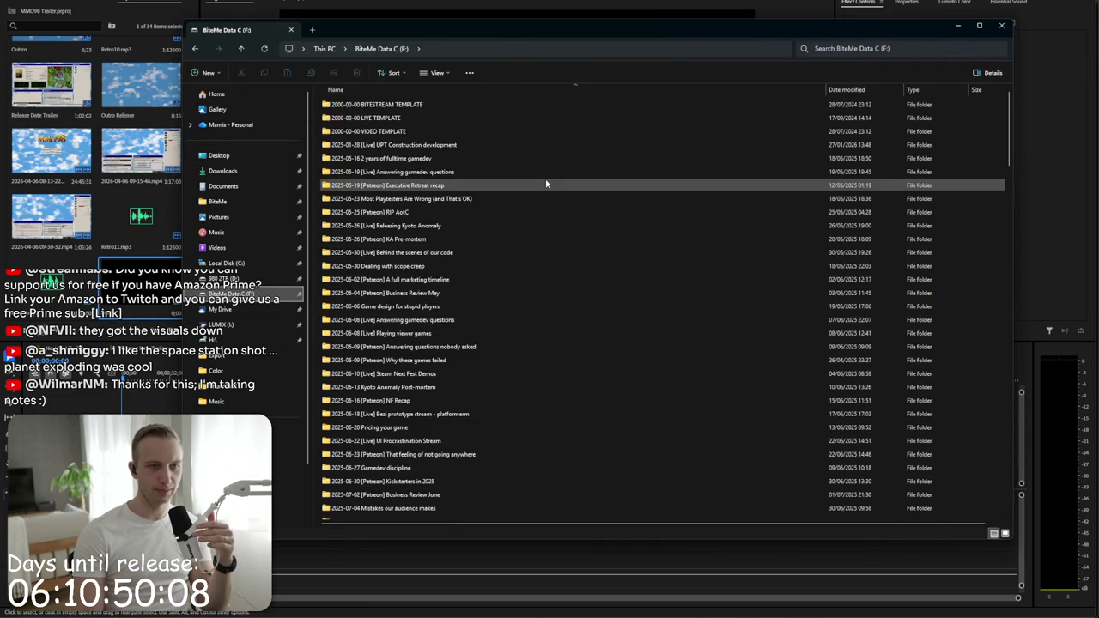
pyautogui.click(227, 263)
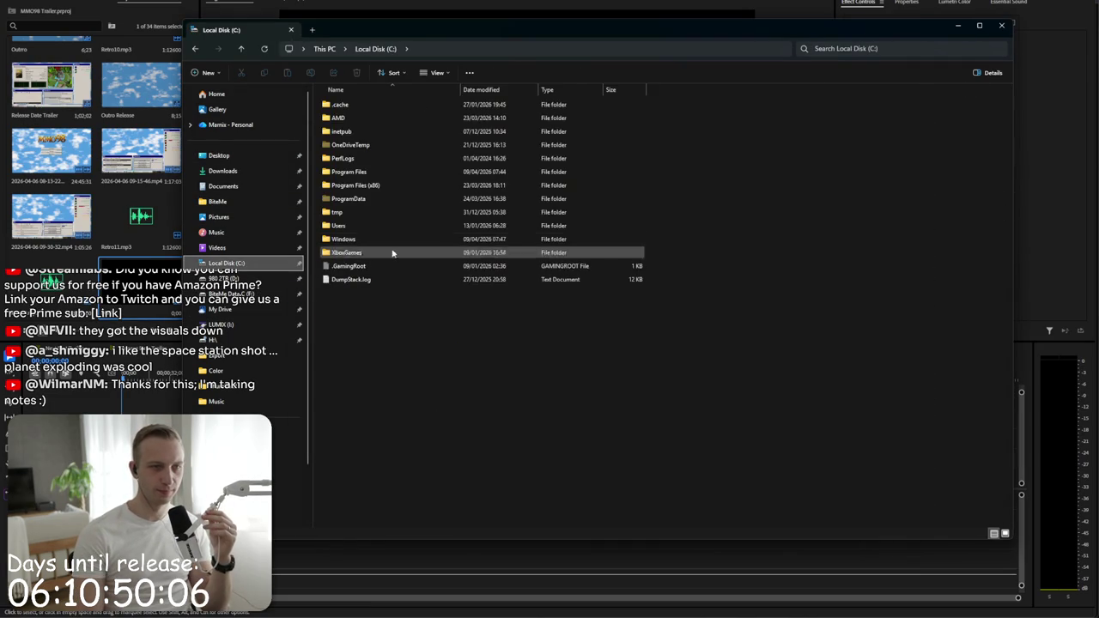
pyautogui.doubleClick(382, 225)
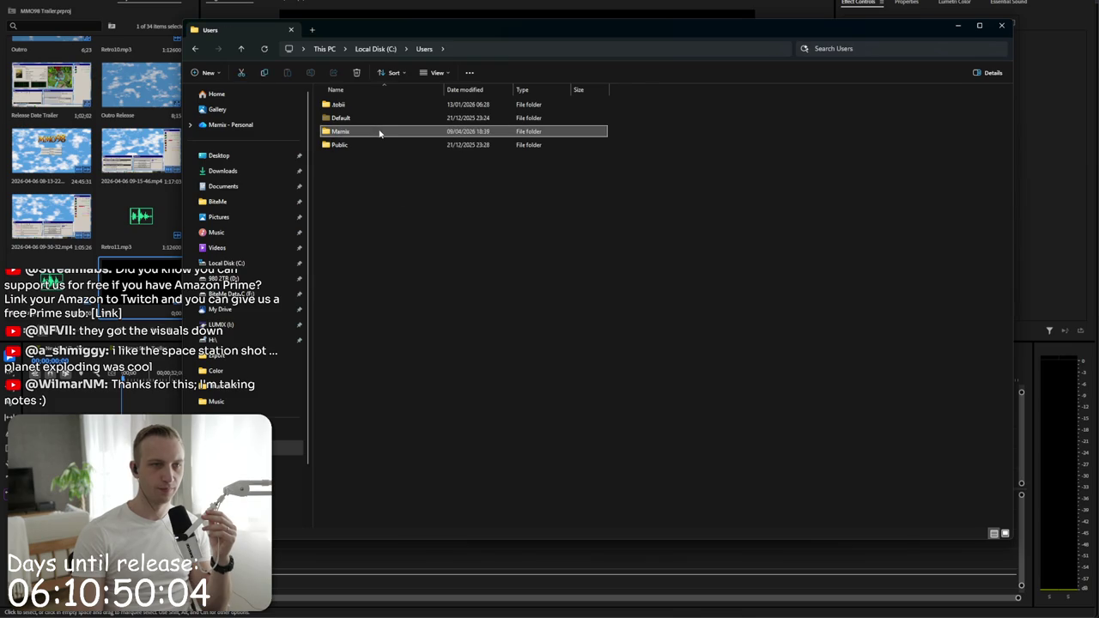
pyautogui.doubleClick(379, 132)
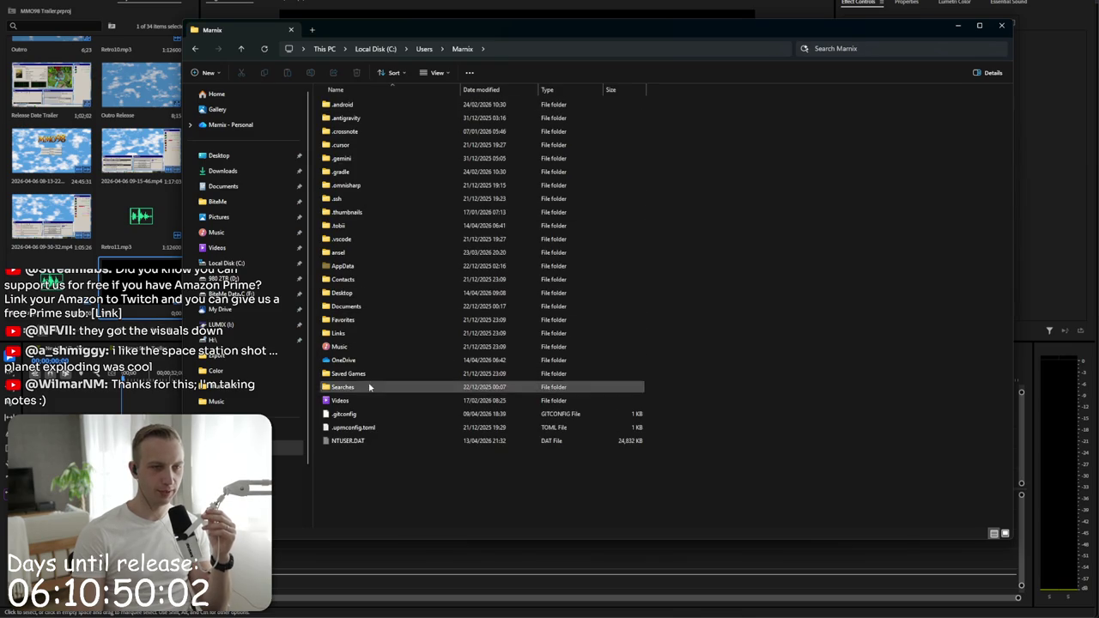
pyautogui.doubleClick(369, 295)
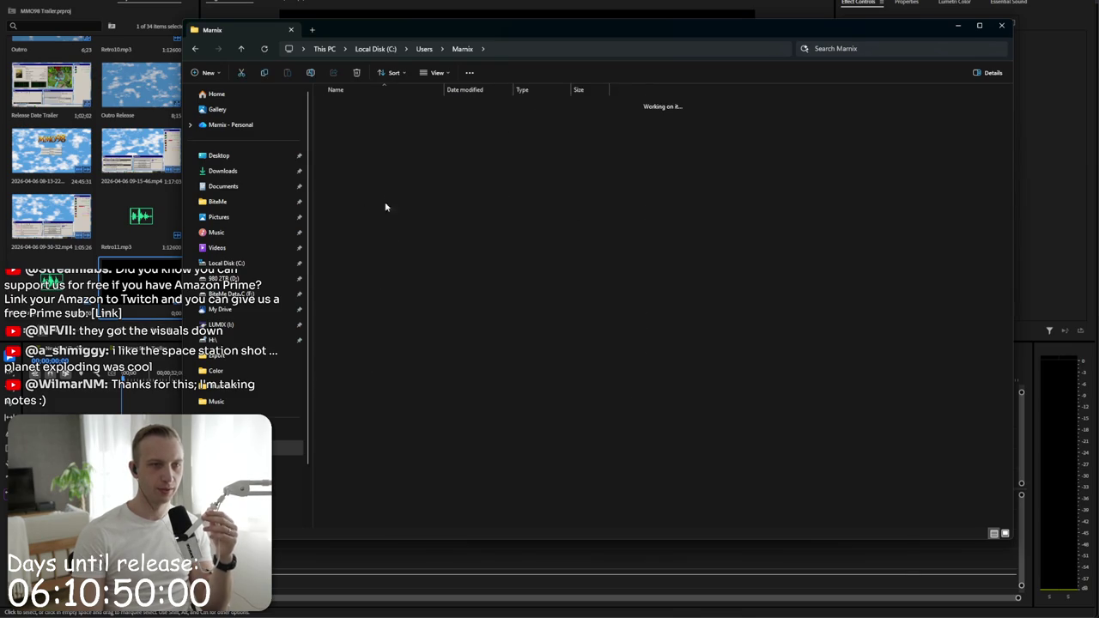
pyautogui.moveTo(378, 148); pyautogui.dragTo(153, 391)
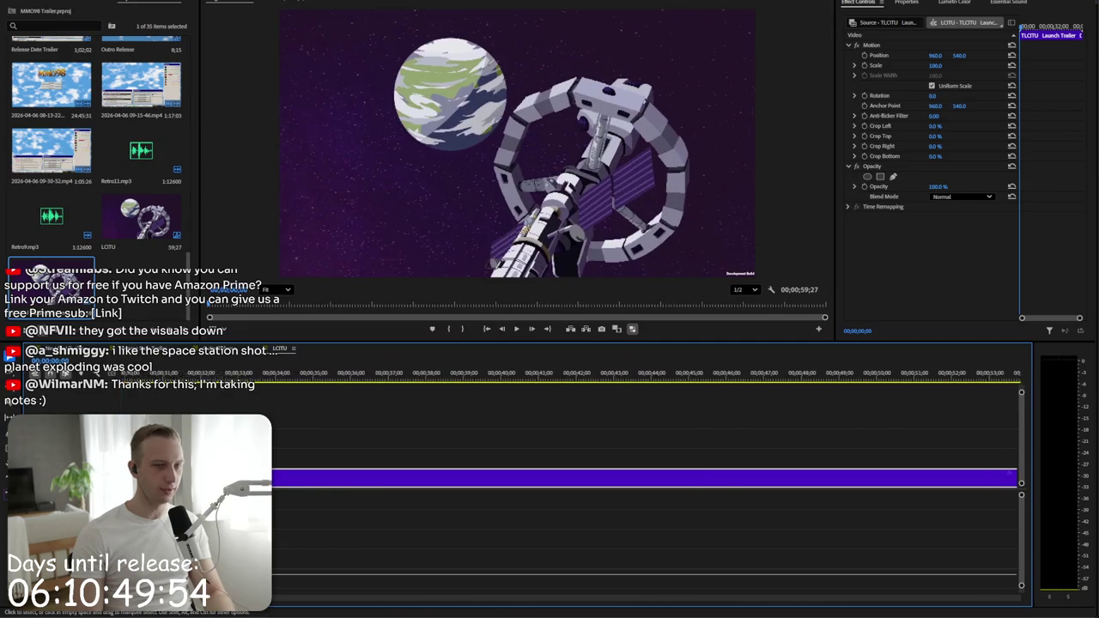
# - Zoom the timeline out to the whole clip, undo the accidental pasted copy, and play the opening
pyautogui.press('-')
pyautogui.press('-')
pyautogui.press('=')
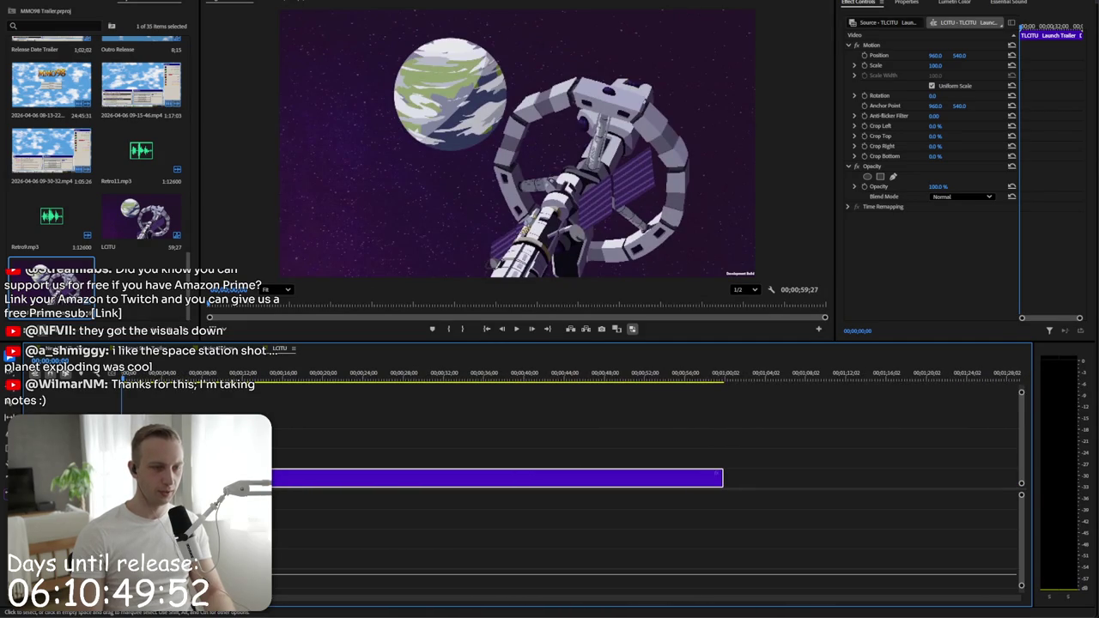
pyautogui.press('space')
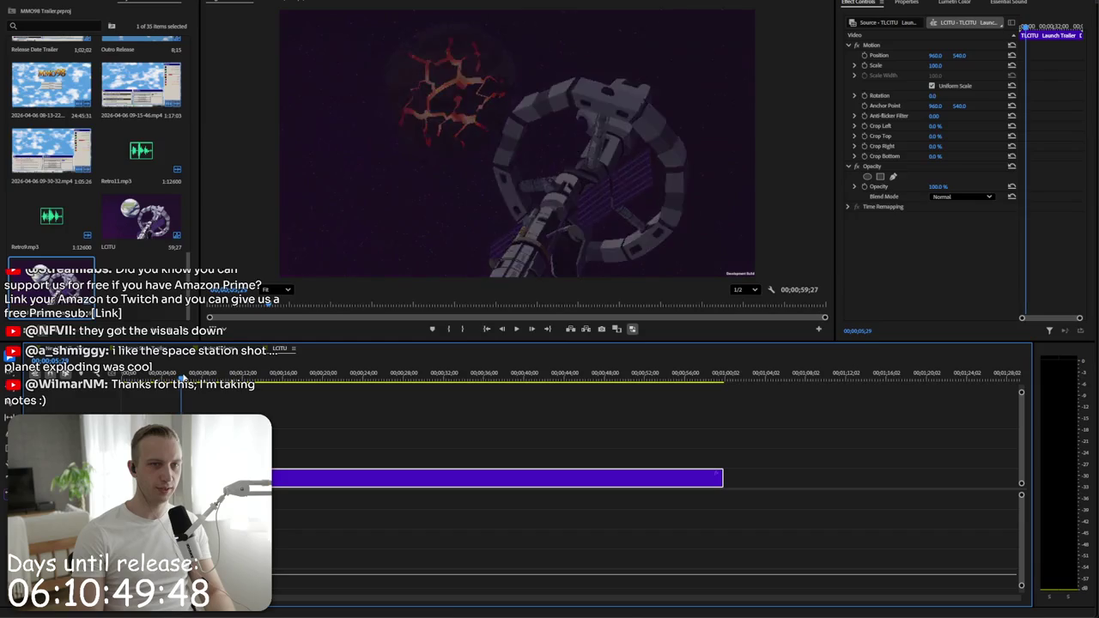
pyautogui.hotkey('ctrl', 'v')
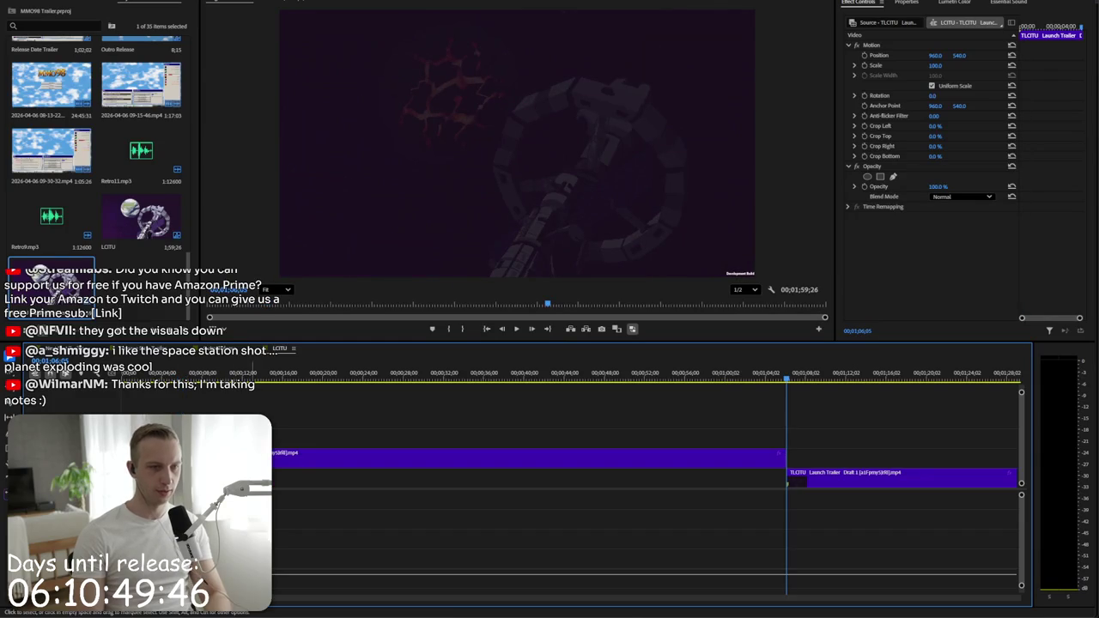
pyautogui.hotkey('ctrl', 'z')
pyautogui.press('space')
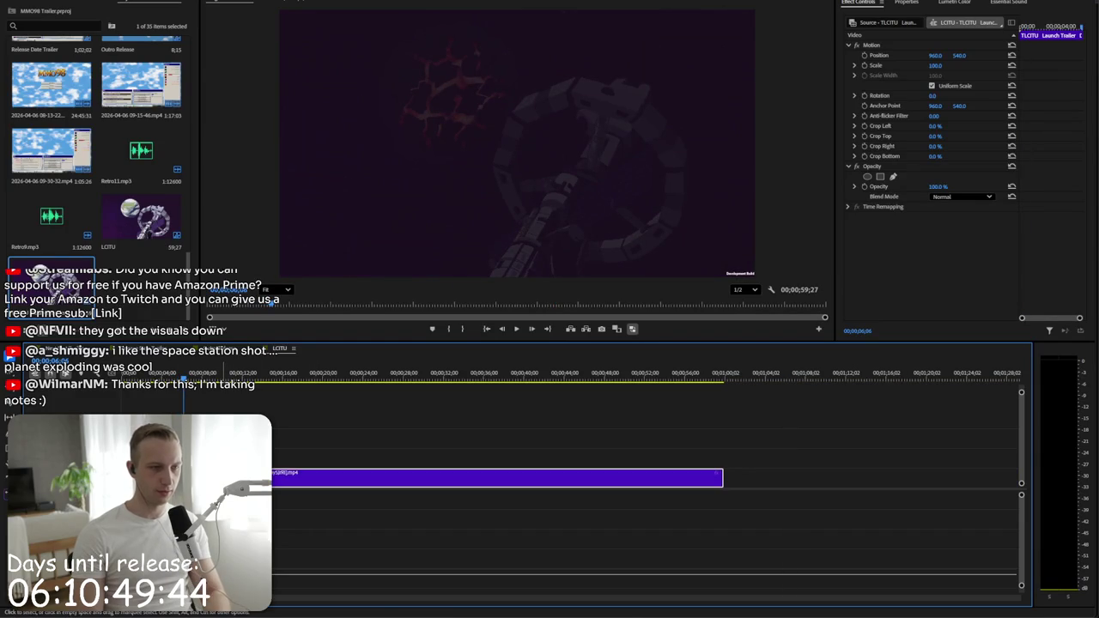
# - Scrub the preview through the space station room and robot-arm room shots
pyautogui.moveTo(223, 376); pyautogui.dragTo(243, 372)
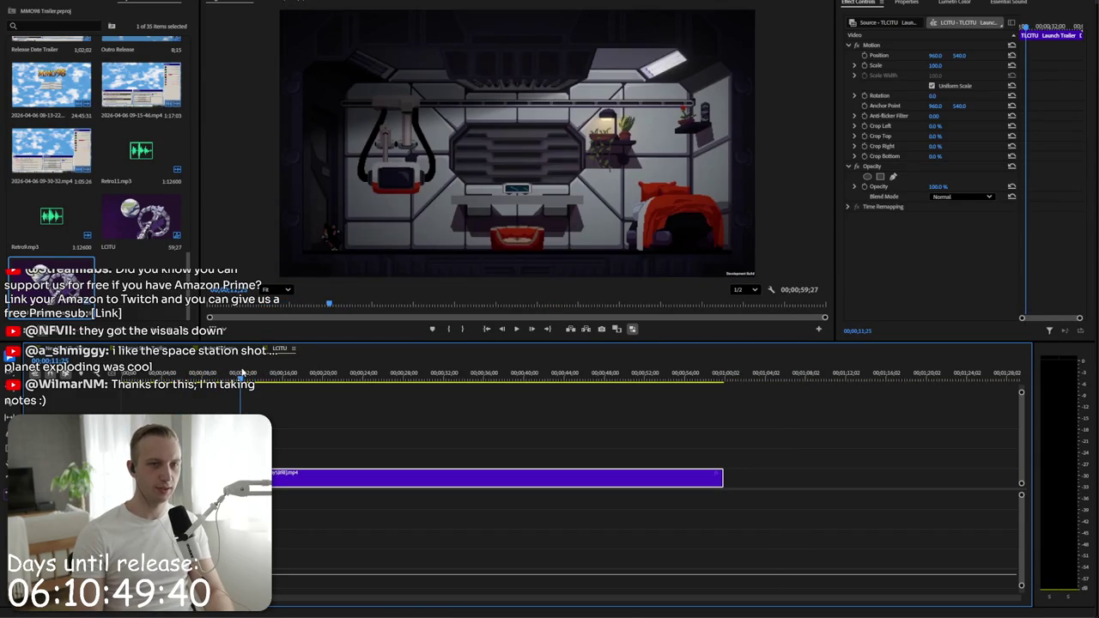
pyautogui.moveTo(243, 373); pyautogui.dragTo(241, 376)
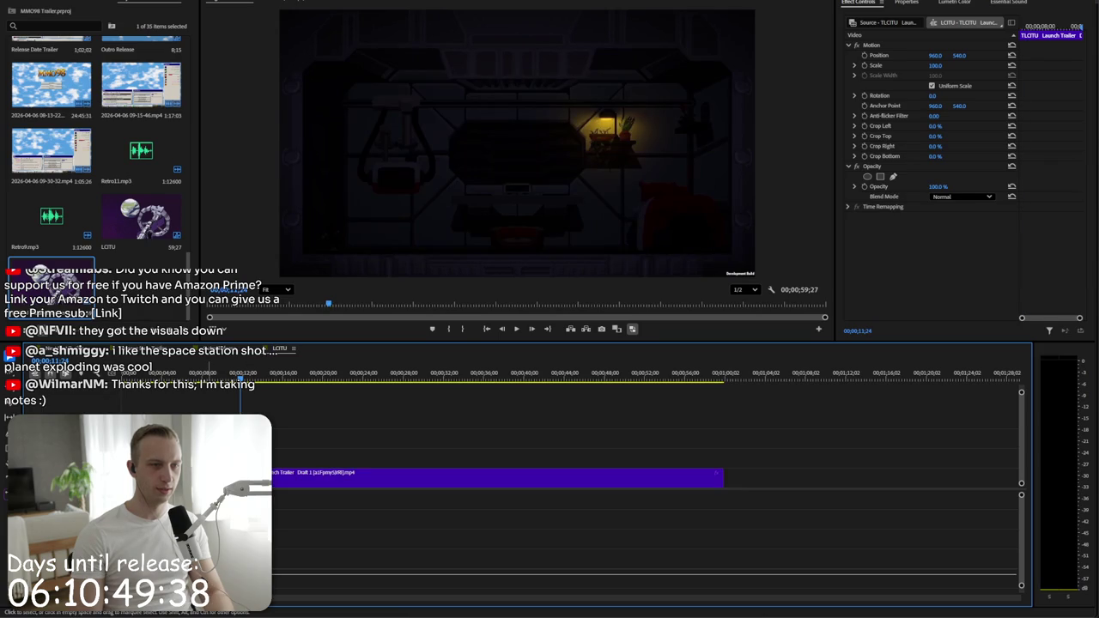
pyautogui.moveTo(241, 375); pyautogui.dragTo(287, 380)
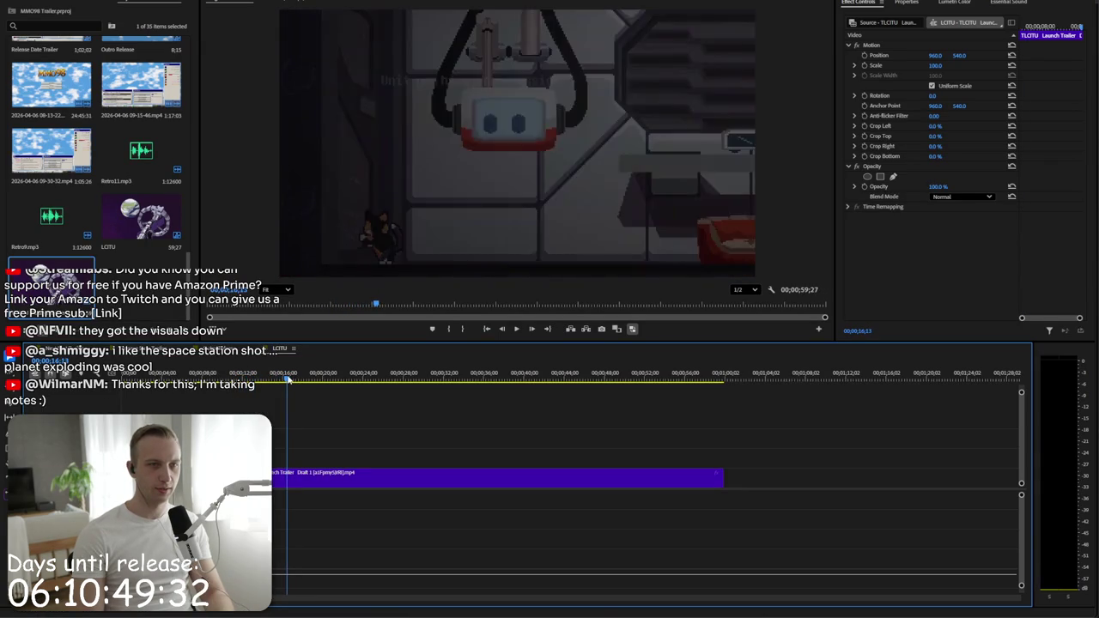
pyautogui.click(318, 475)
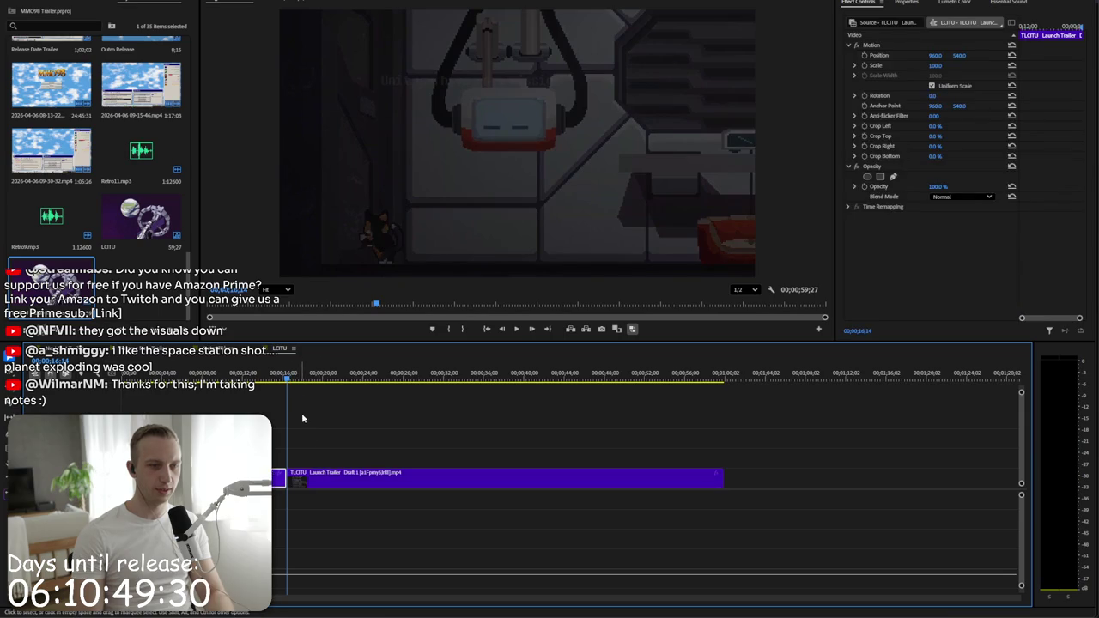
pyautogui.click(293, 387)
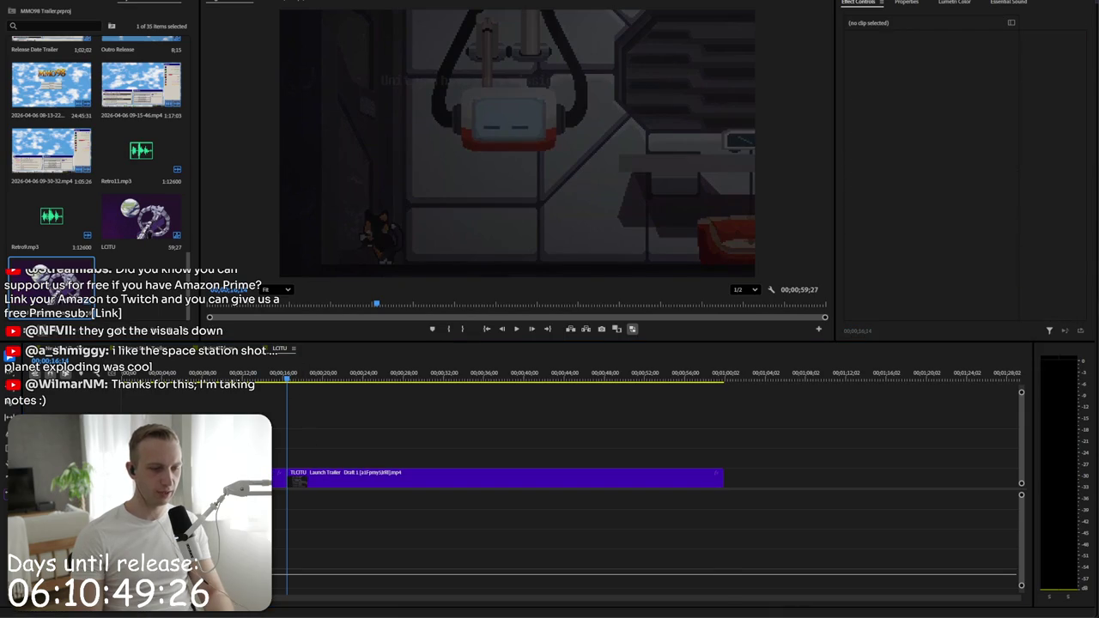
pyautogui.moveTo(294, 378); pyautogui.dragTo(323, 381)
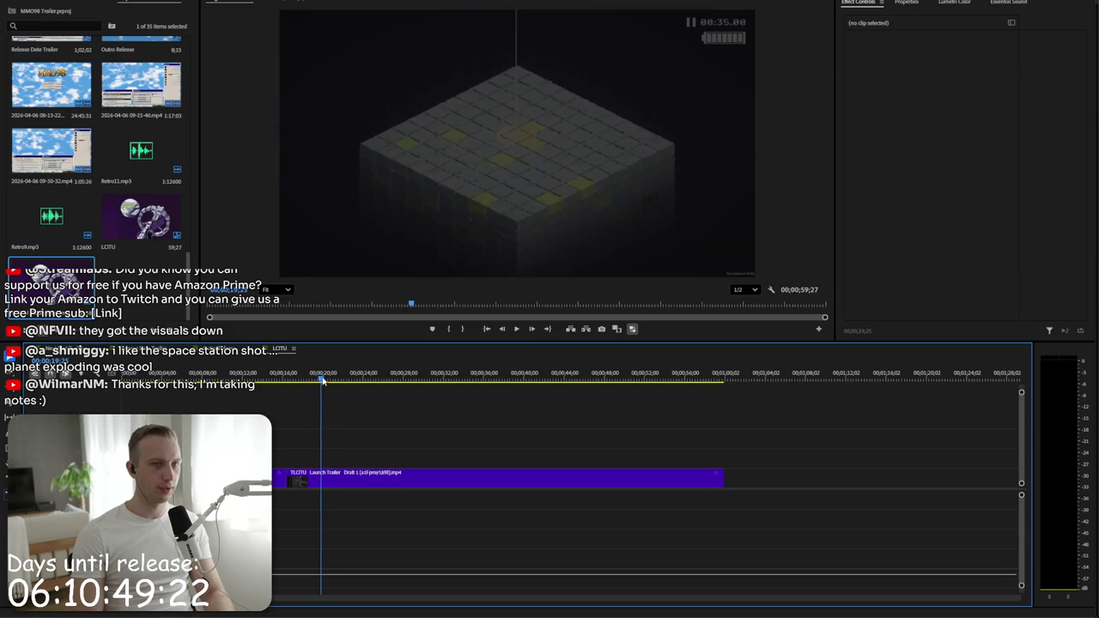
# - Split the trailer clip at a scene change with Ctrl+K, then undo the cut
pyautogui.click(335, 474)
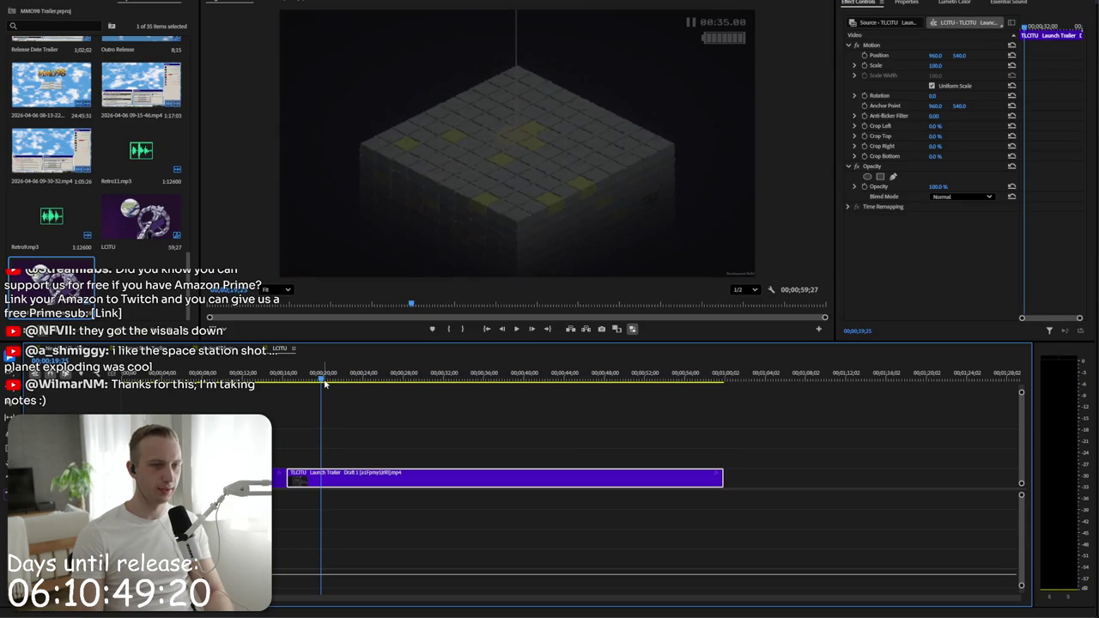
pyautogui.moveTo(324, 381); pyautogui.dragTo(354, 376)
pyautogui.hotkey('ctrl', 'k')
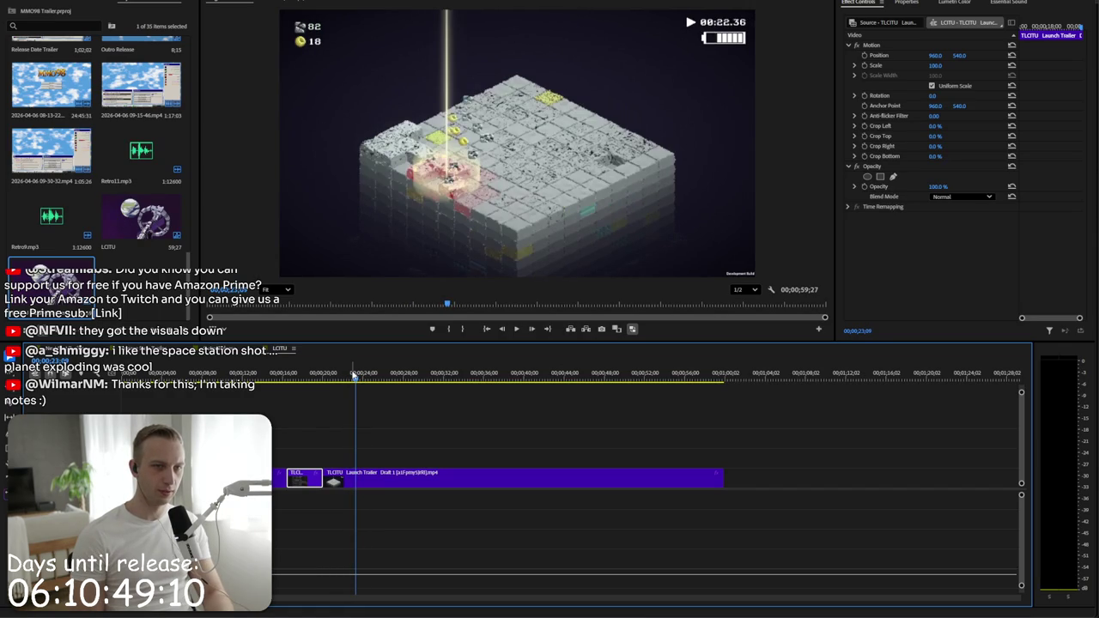
pyautogui.hotkey('ctrl', 'z')
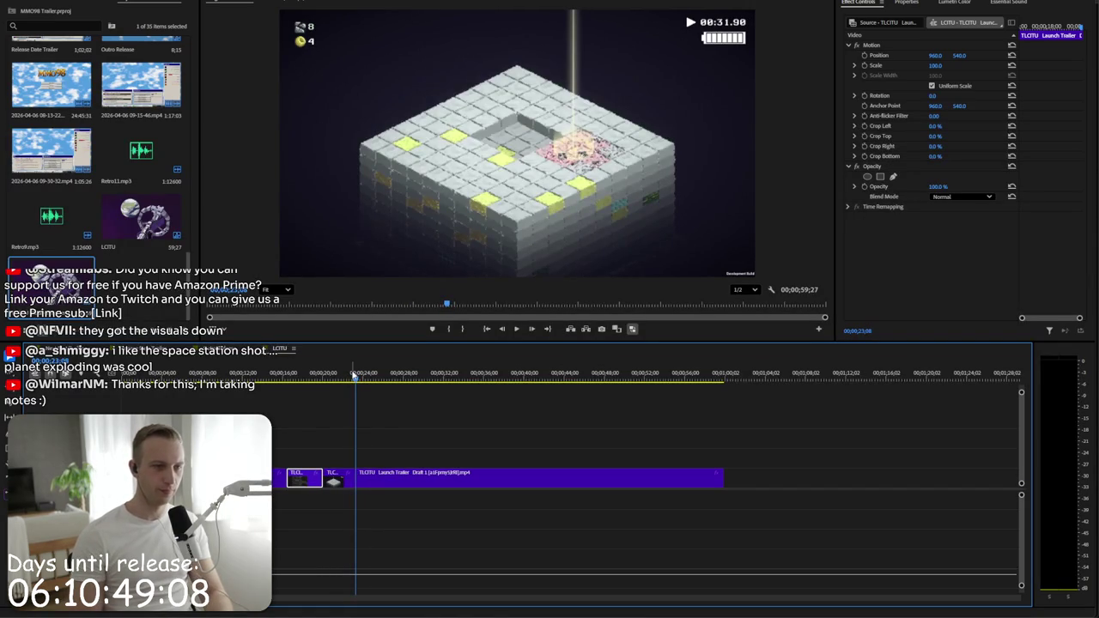
pyautogui.hotkey('ctrl', 'z')
# - Scrub to later game footage and step frames between the cube-island and cat shots
pyautogui.moveTo(356, 381); pyautogui.dragTo(383, 385)
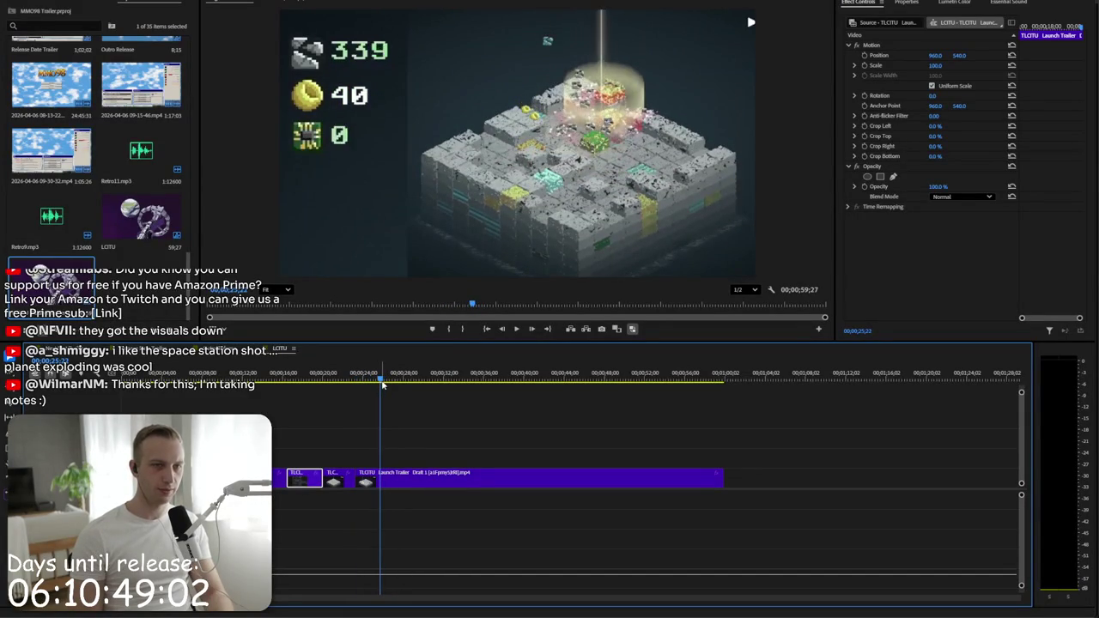
pyautogui.press('Left')
pyautogui.press('Left')
pyautogui.press('Left')
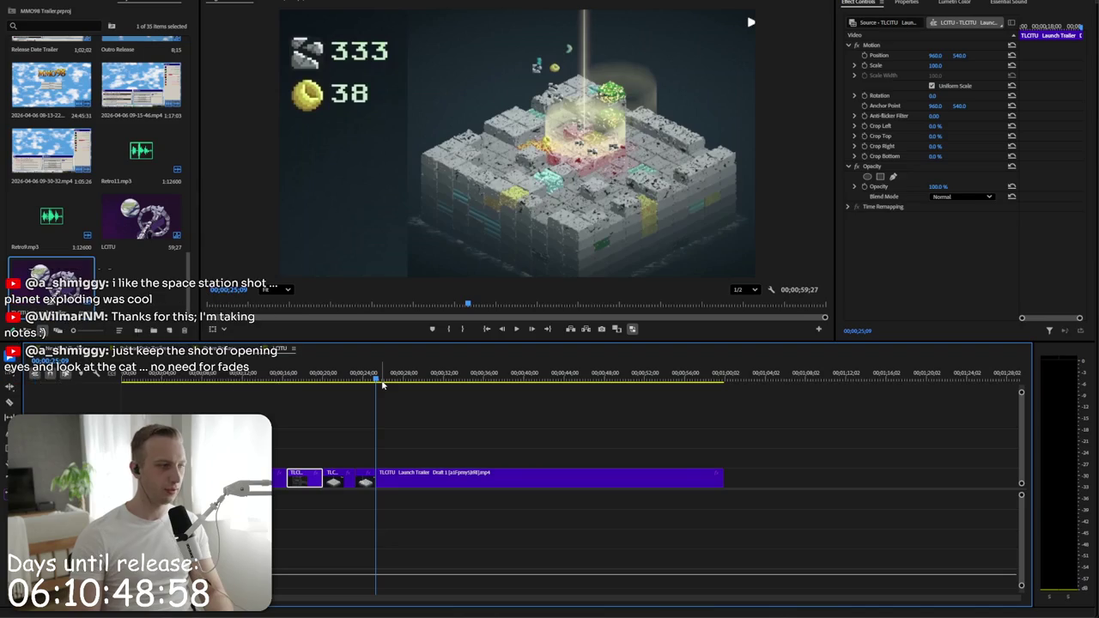
pyautogui.moveTo(376, 383); pyautogui.dragTo(408, 384)
pyautogui.press('Left')
pyautogui.press('Left')
pyautogui.press('Left')
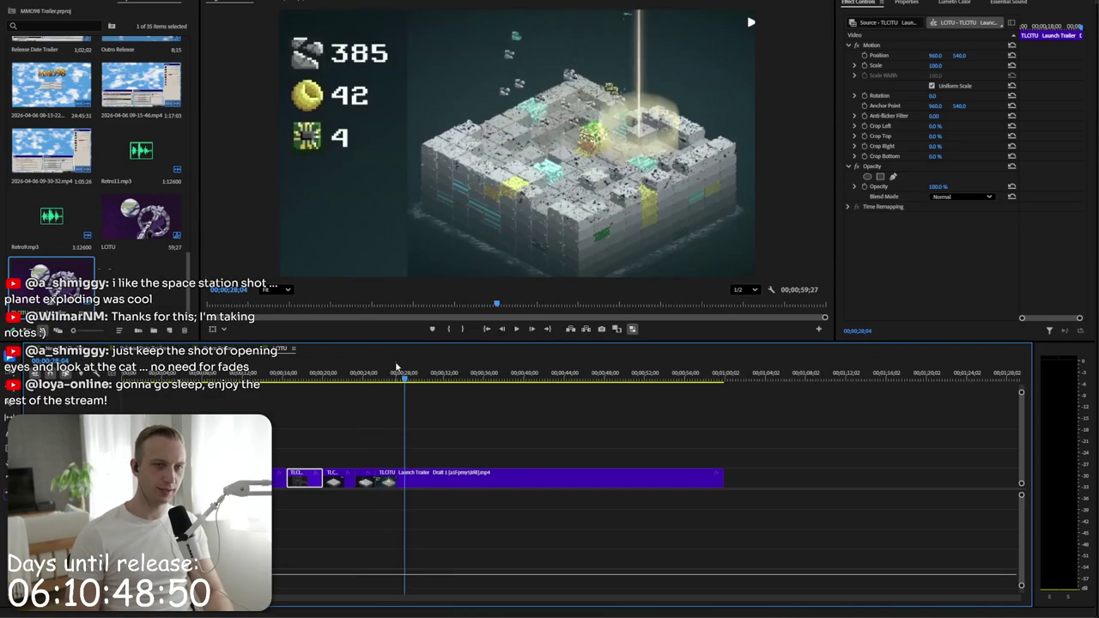
pyautogui.press('Right')
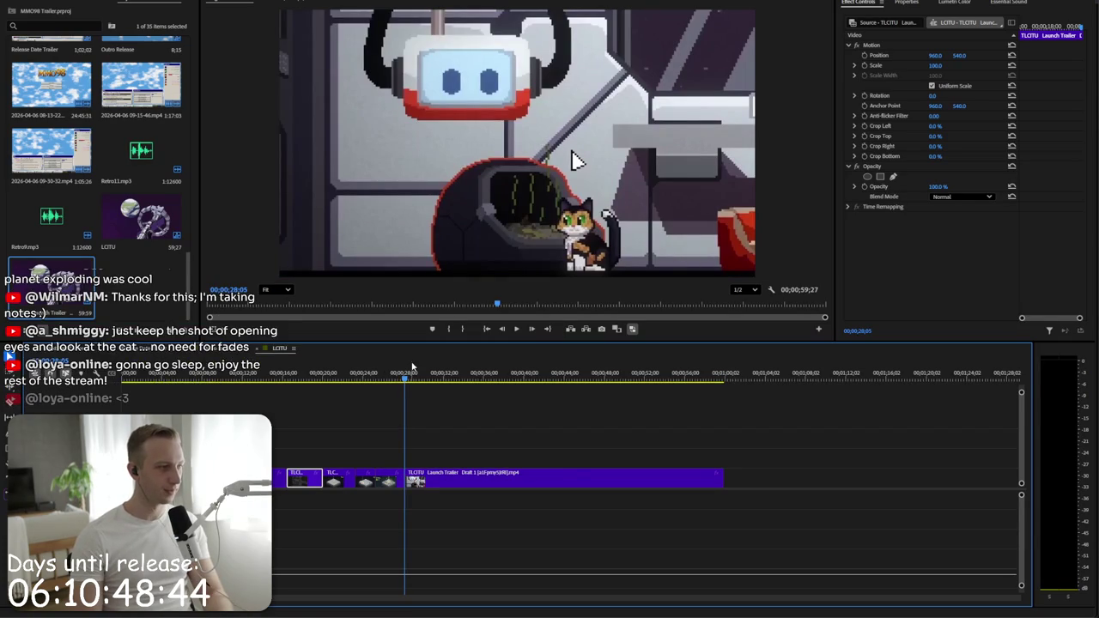
pyautogui.moveTo(408, 378); pyautogui.dragTo(473, 374)
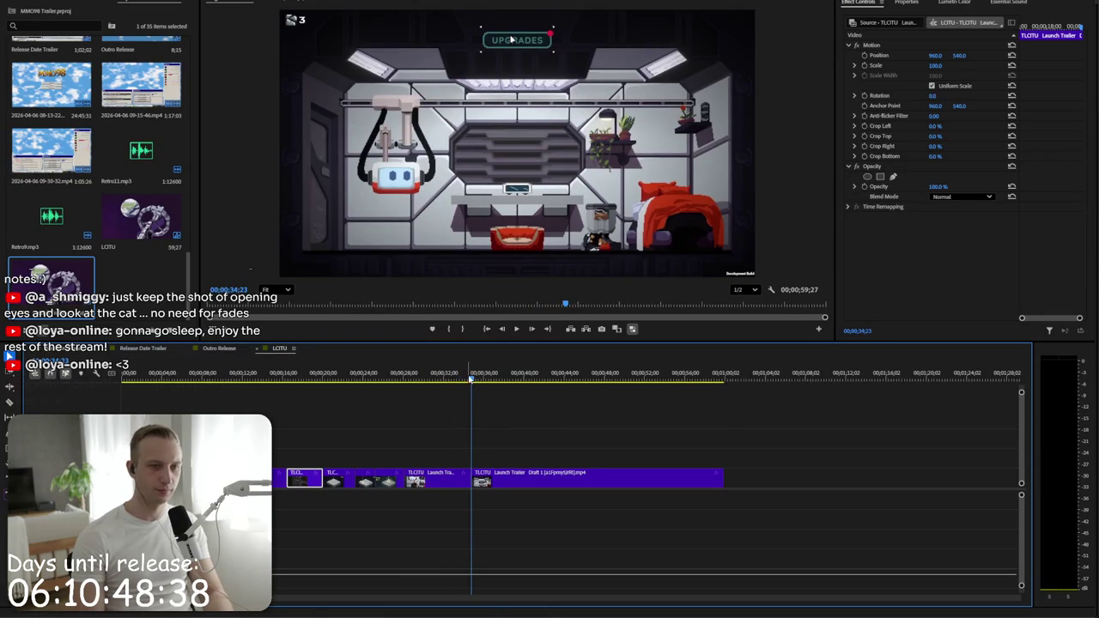
# - Cut the trailer clip at the start of the block-explosion shot
pyautogui.moveTo(471, 381); pyautogui.dragTo(497, 379)
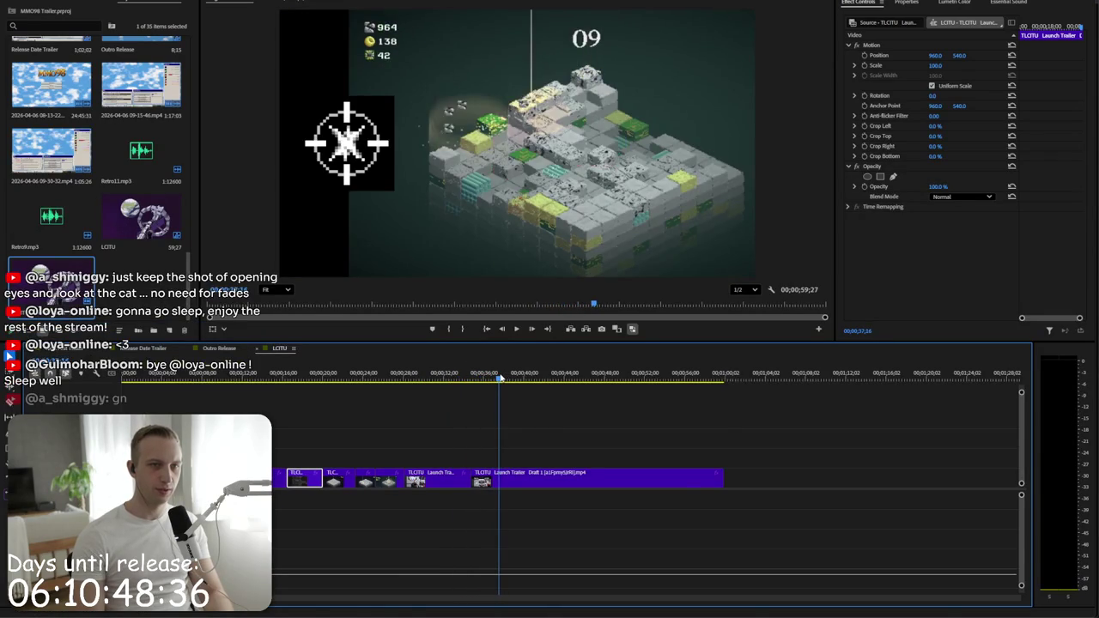
pyautogui.press('Right')
pyautogui.press('Left')
pyautogui.press('Right')
pyautogui.hotkey('ctrl', 'k')
# - Play and scrub the later footage, stepping back frames to find the next cut point
pyautogui.moveTo(528, 383); pyautogui.dragTo(527, 381)
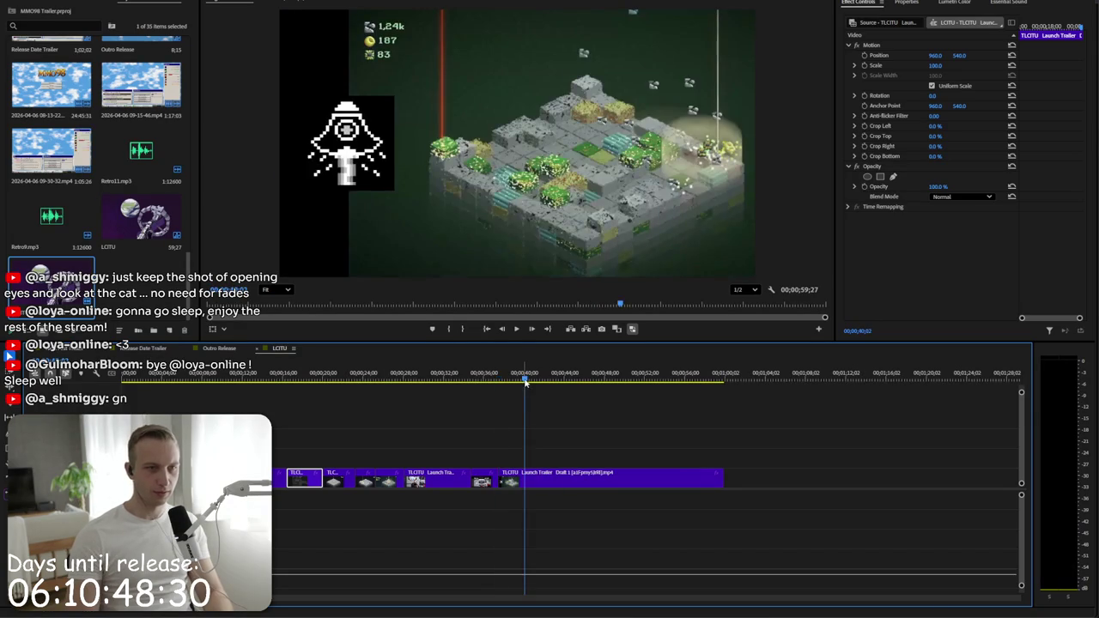
pyautogui.press('Left')
pyautogui.press('Left')
pyautogui.press('Left')
pyautogui.press('Left')
pyautogui.press('Left')
pyautogui.press('space')
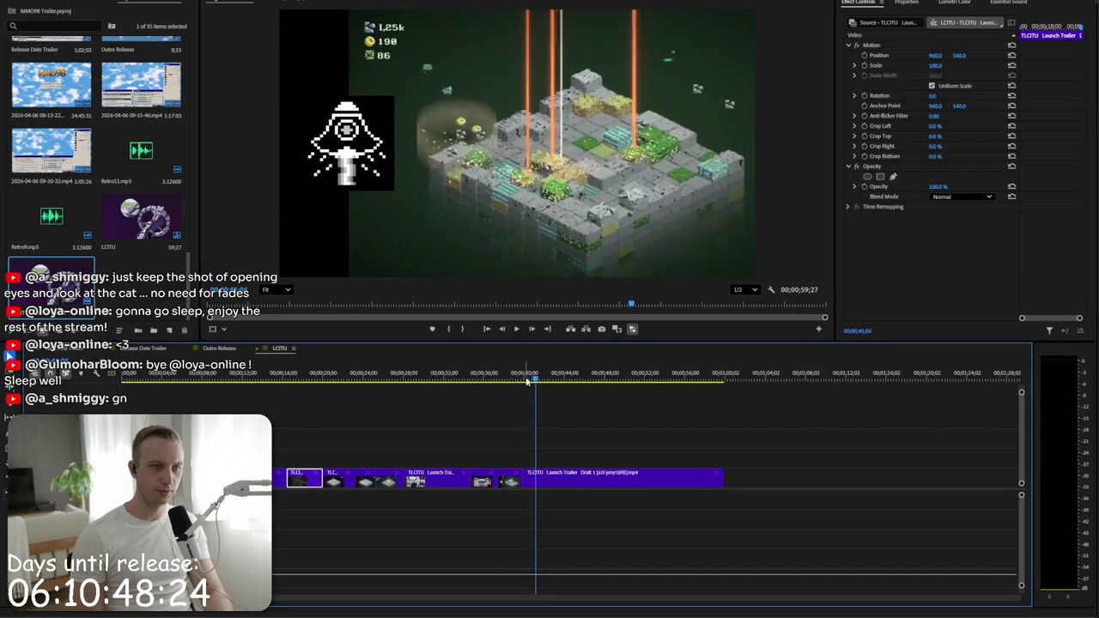
pyautogui.press('space')
pyautogui.press('Left')
pyautogui.press('Left')
pyautogui.press('Left')
pyautogui.press('Left')
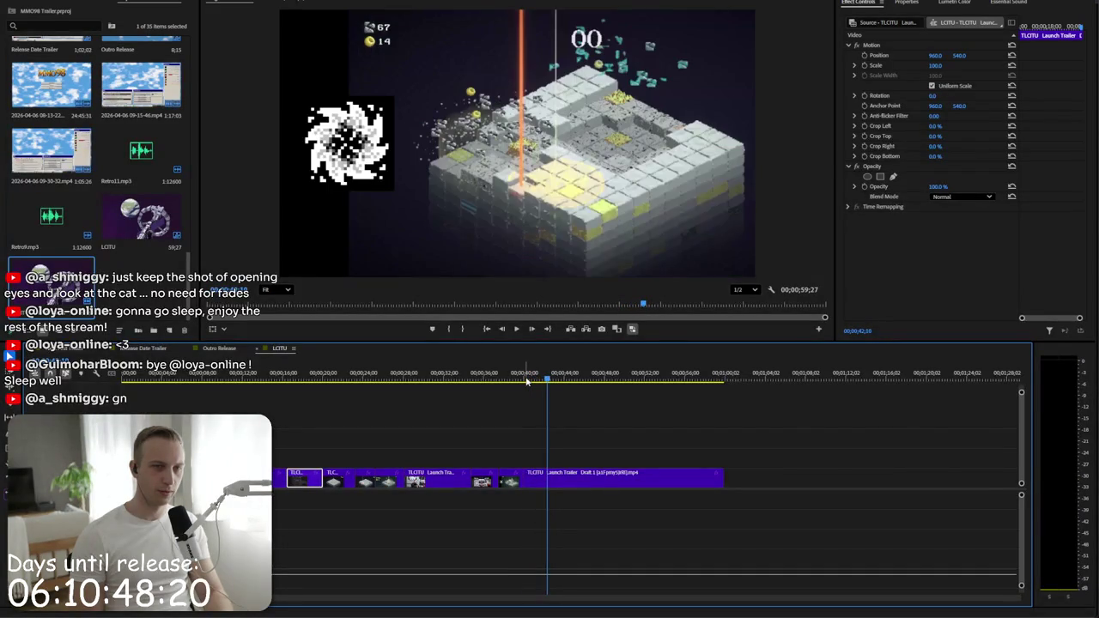
pyautogui.moveTo(547, 381); pyautogui.dragTo(575, 379)
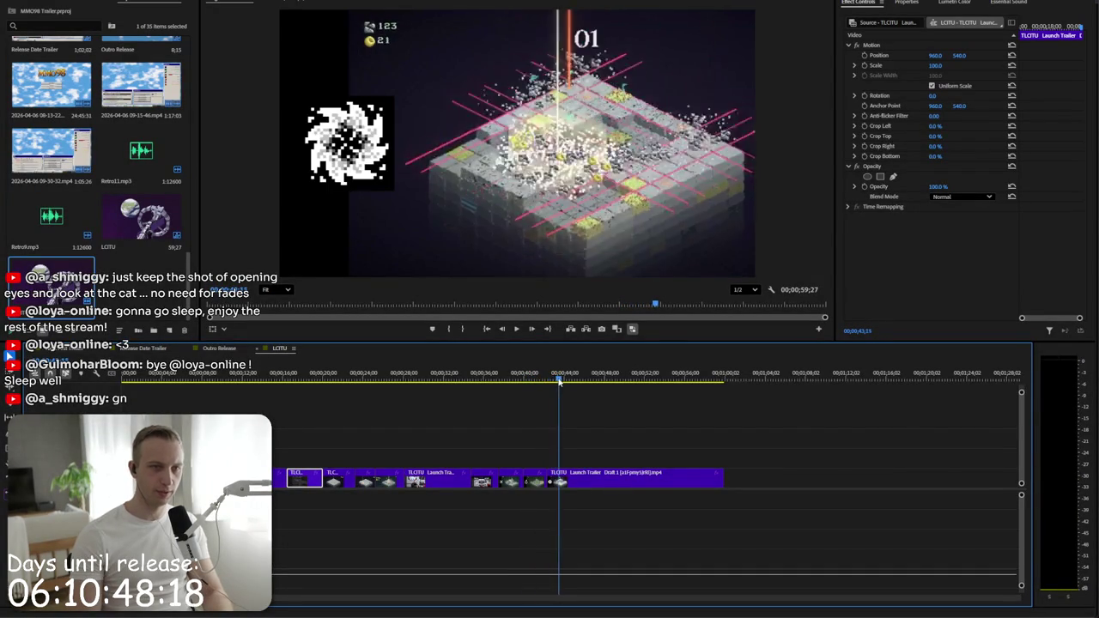
pyautogui.press('Left')
pyautogui.press('Left')
pyautogui.press('Left')
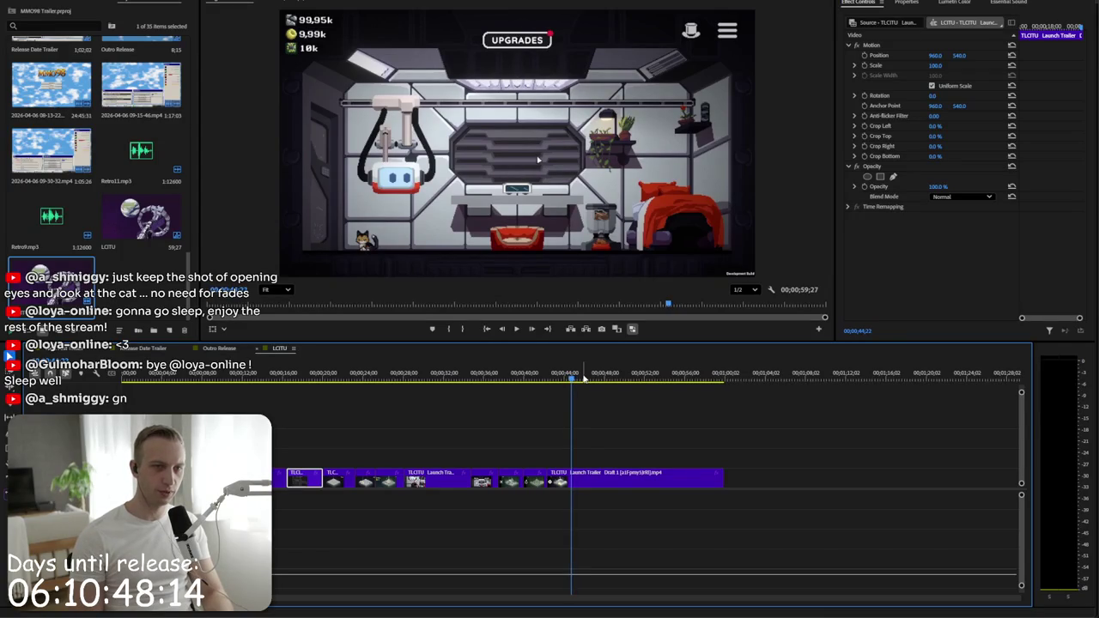
pyautogui.press('Left')
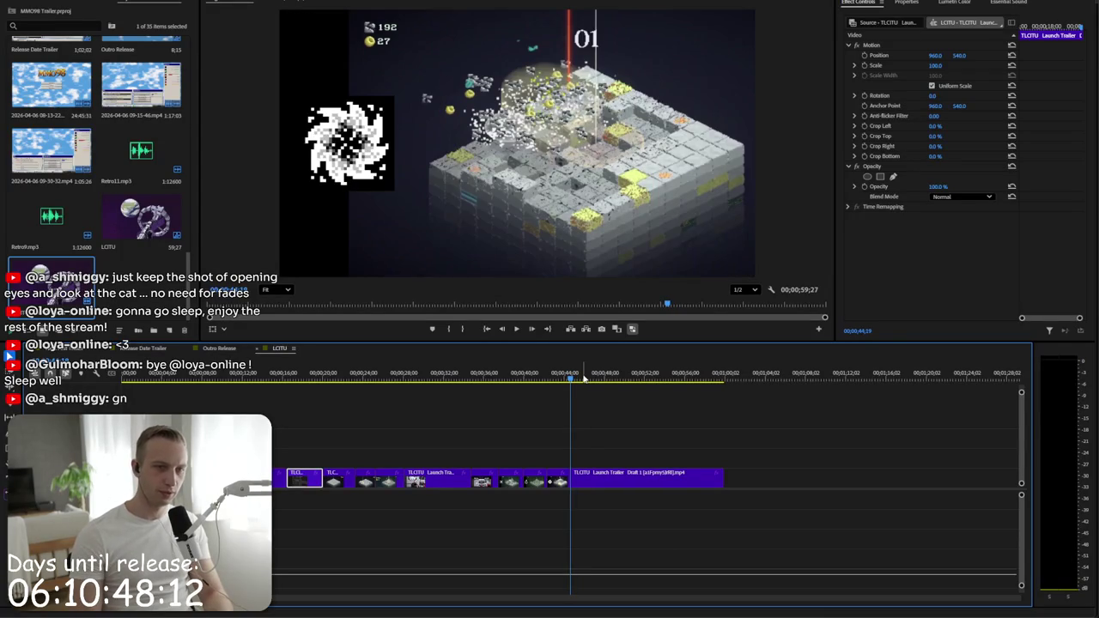
# - Cut the draft clip at the spaceship room scene and replay the 44–47 second section
pyautogui.moveTo(571, 381); pyautogui.dragTo(578, 378)
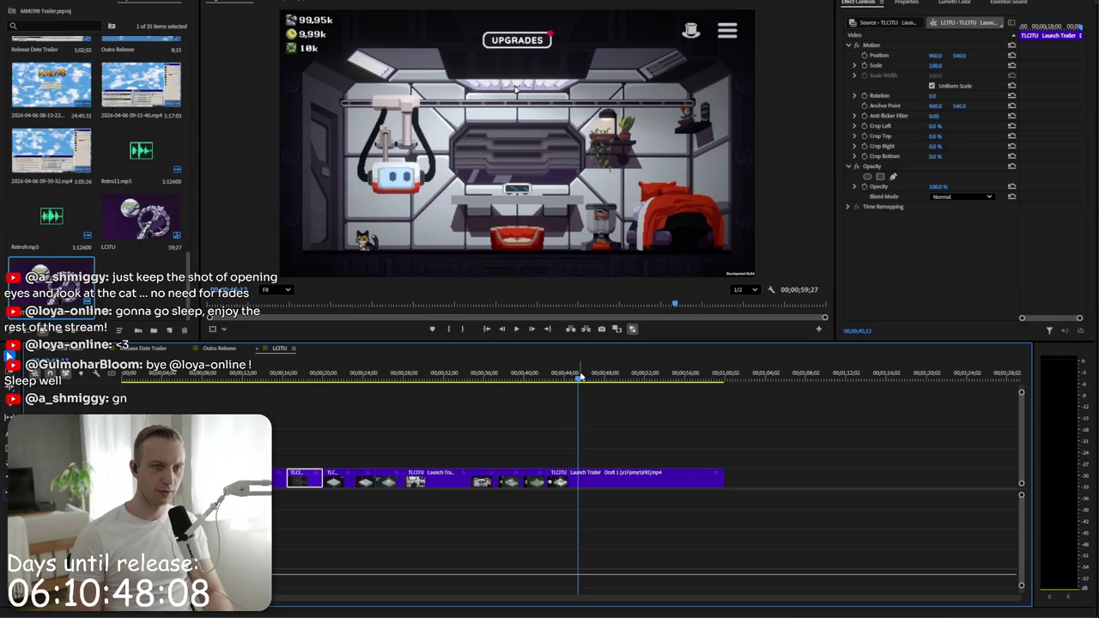
pyautogui.press('Left')
pyautogui.press('Left')
pyautogui.press('Left')
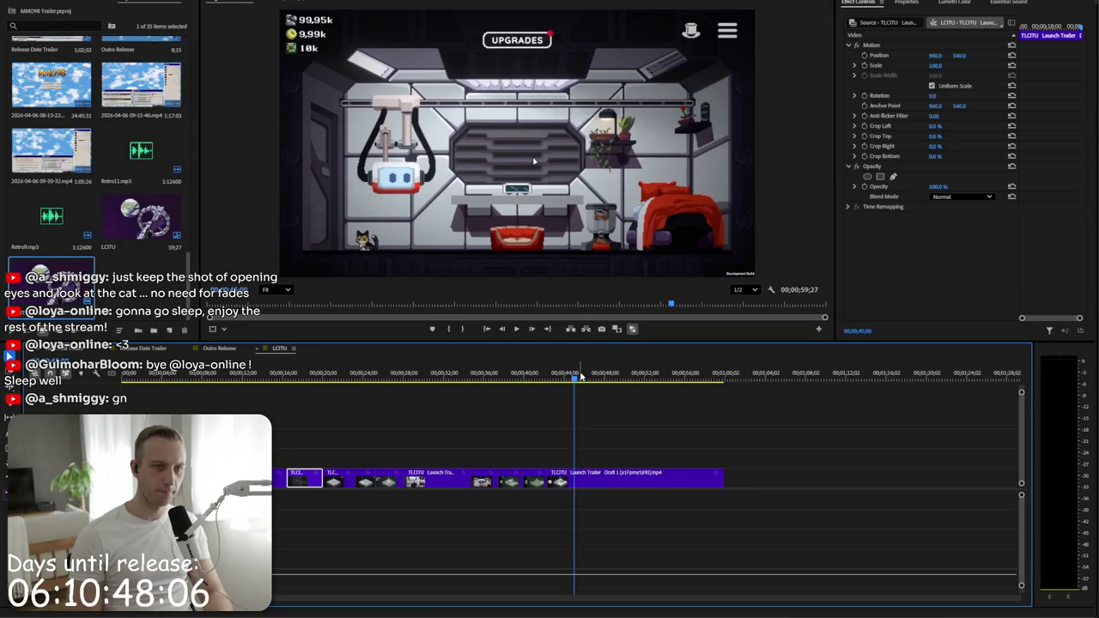
pyautogui.press('Left')
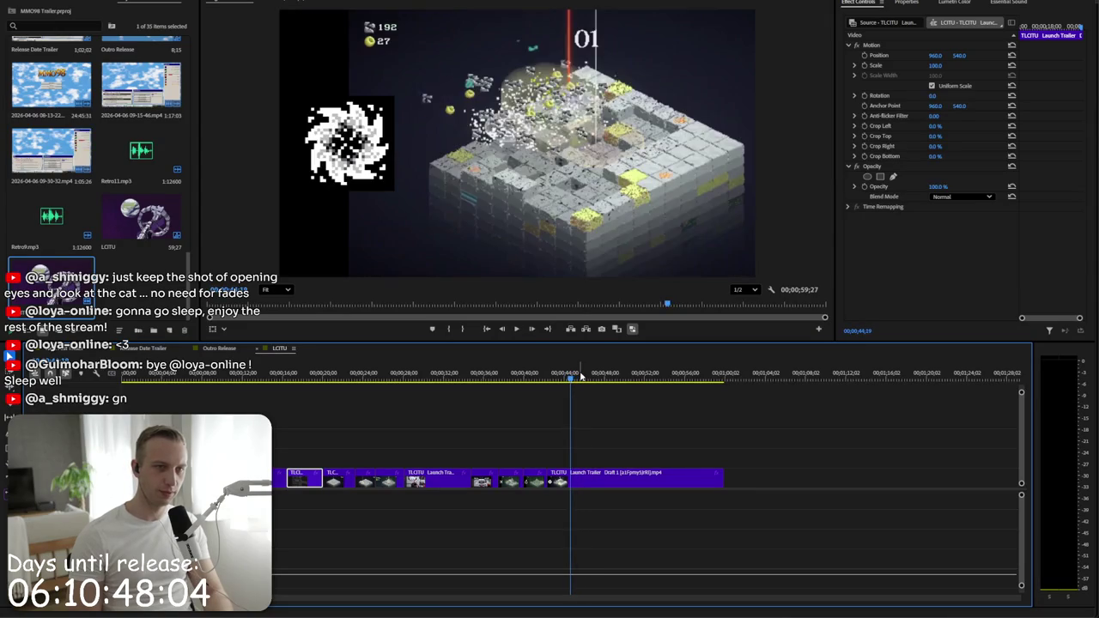
pyautogui.press('Right')
pyautogui.moveTo(581, 378)
pyautogui.mouseDown()
pyautogui.moveTo(598, 378)
pyautogui.moveTo(588, 378)
pyautogui.mouseUp()
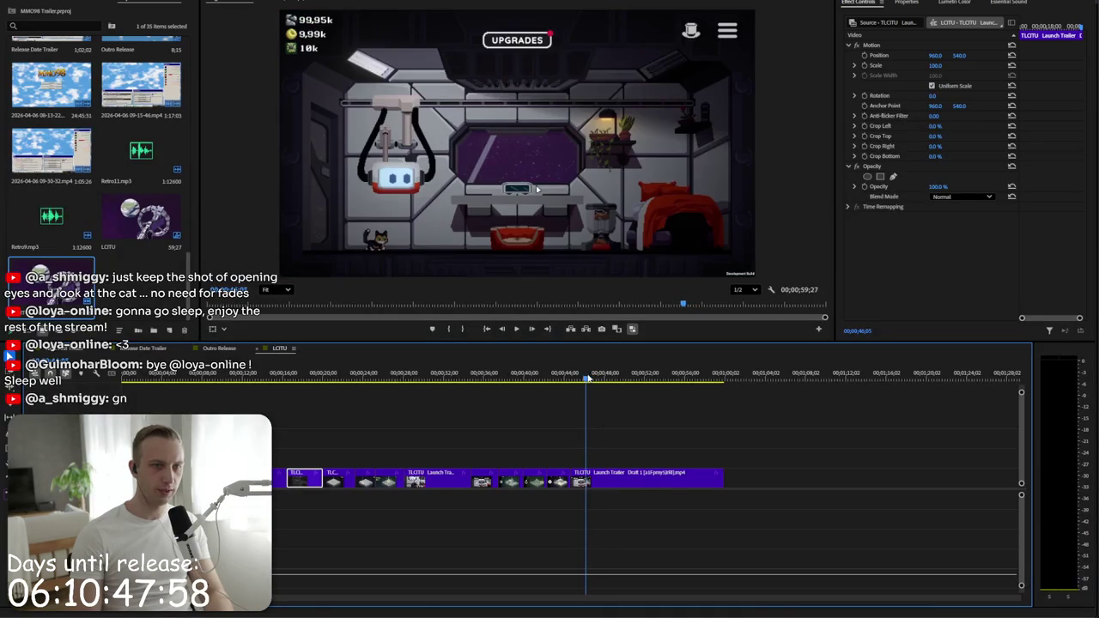
pyautogui.press('Right')
pyautogui.press('Right')
pyautogui.press('Right')
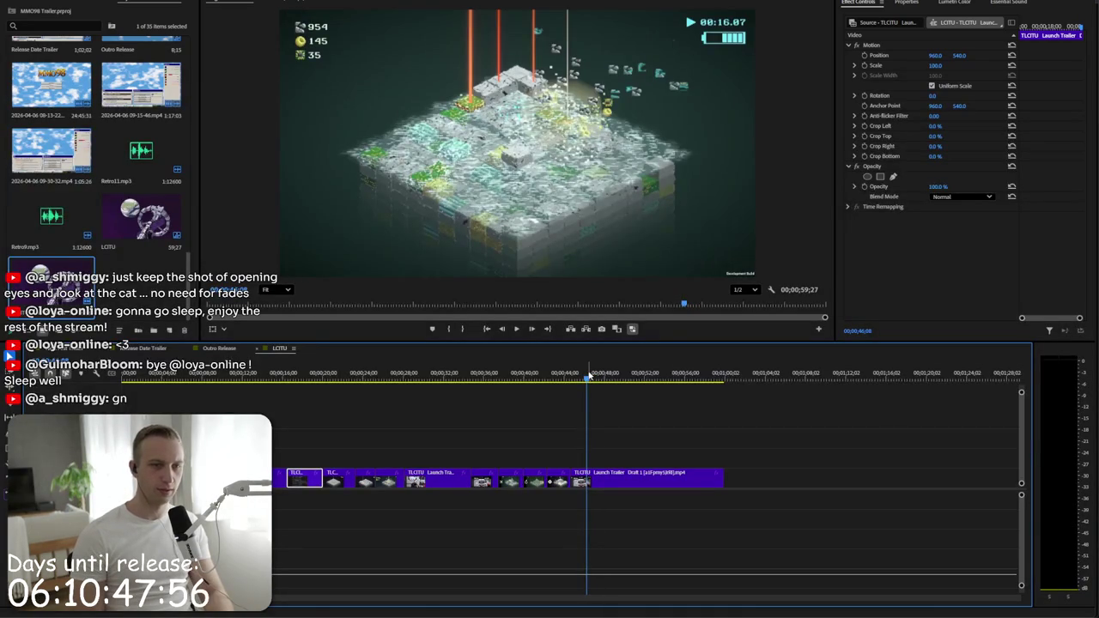
pyautogui.moveTo(589, 378); pyautogui.dragTo(569, 380)
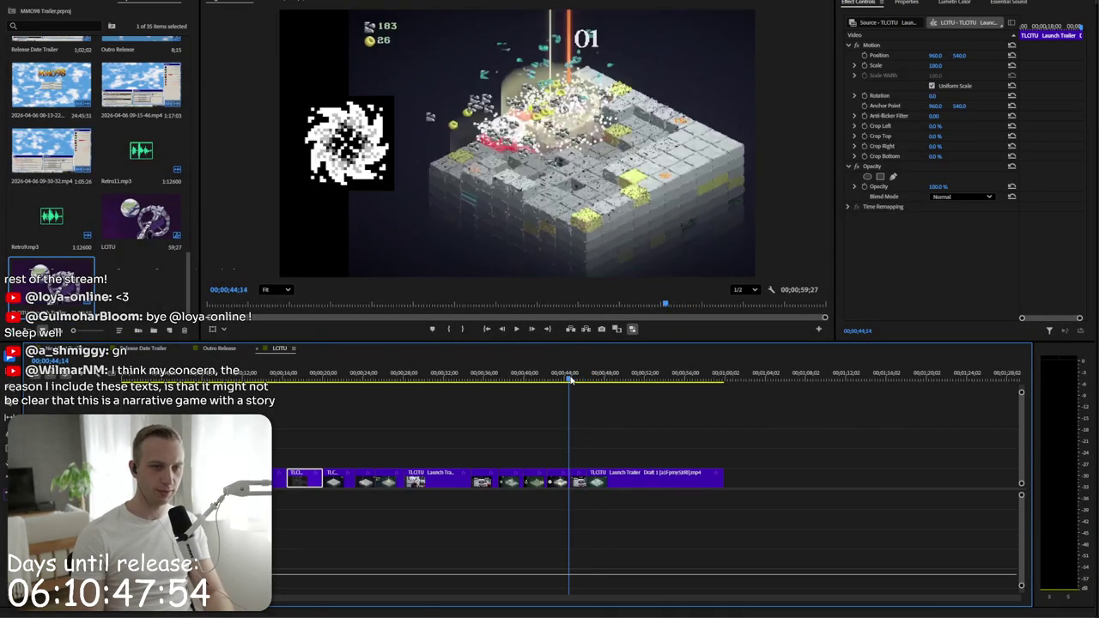
pyautogui.press('space')
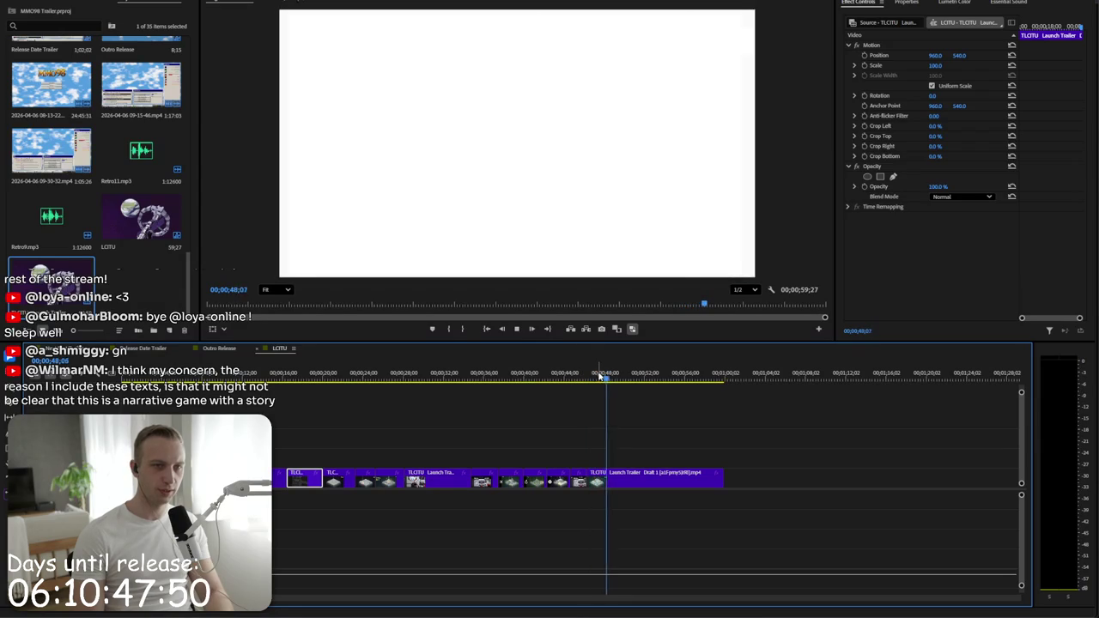
pyautogui.press('space')
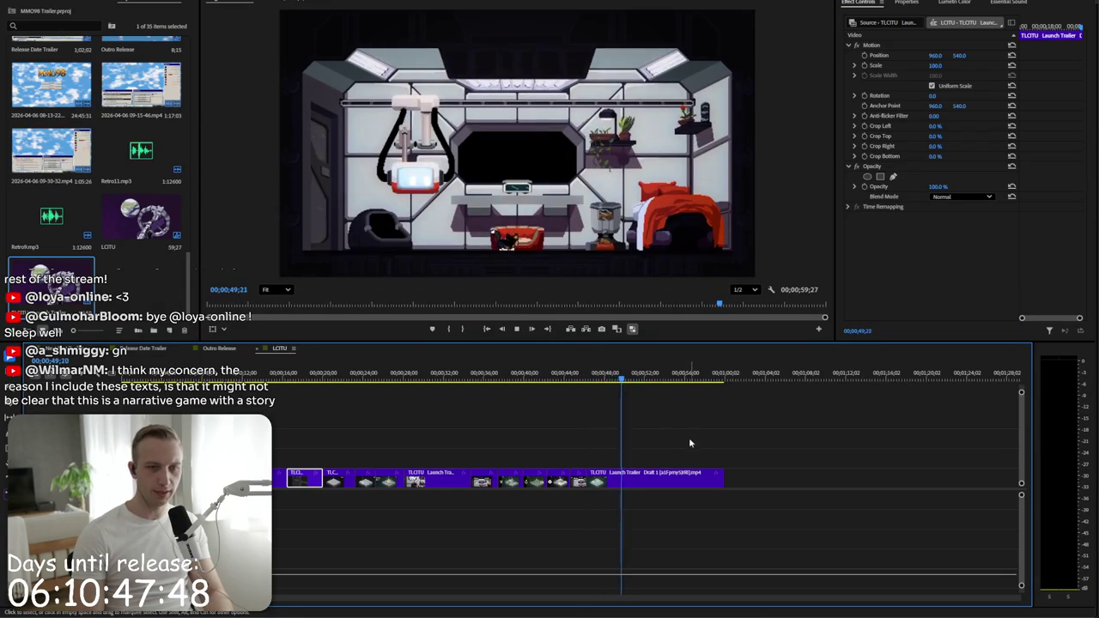
# - Lift the Draft 1 clip from the end of V1 to V2 and place a short shot on V3 near 26 seconds
pyautogui.moveTo(604, 376); pyautogui.dragTo(609, 381)
pyautogui.moveTo(636, 484)
pyautogui.mouseDown()
pyautogui.moveTo(692, 443)
pyautogui.moveTo(996, 438)
pyautogui.moveTo(172, 438)
pyautogui.mouseUp()
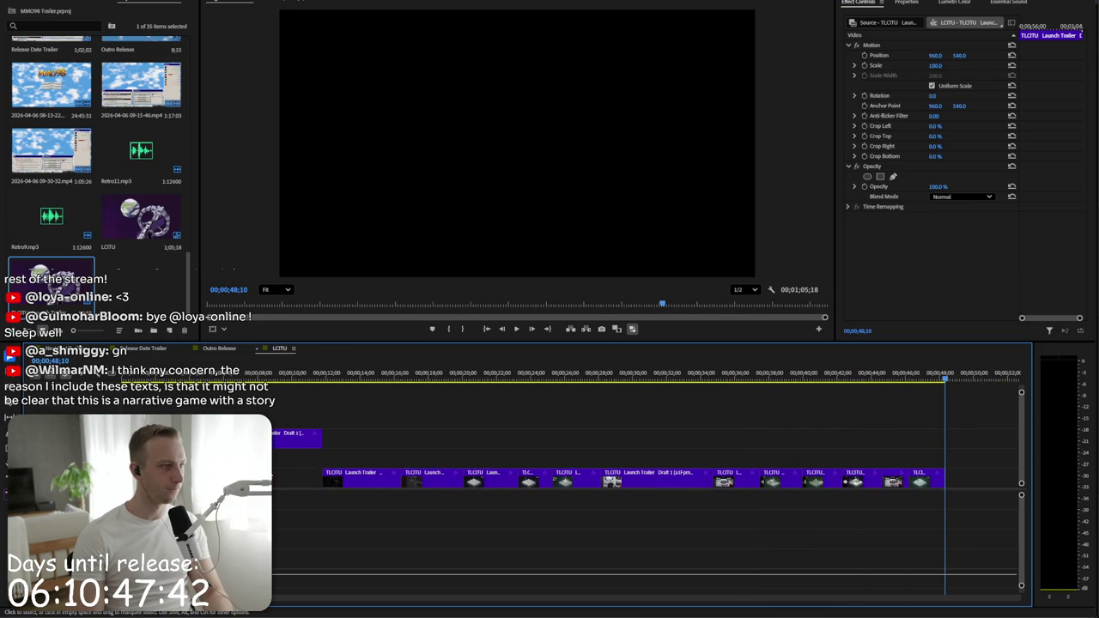
pyautogui.press('-')
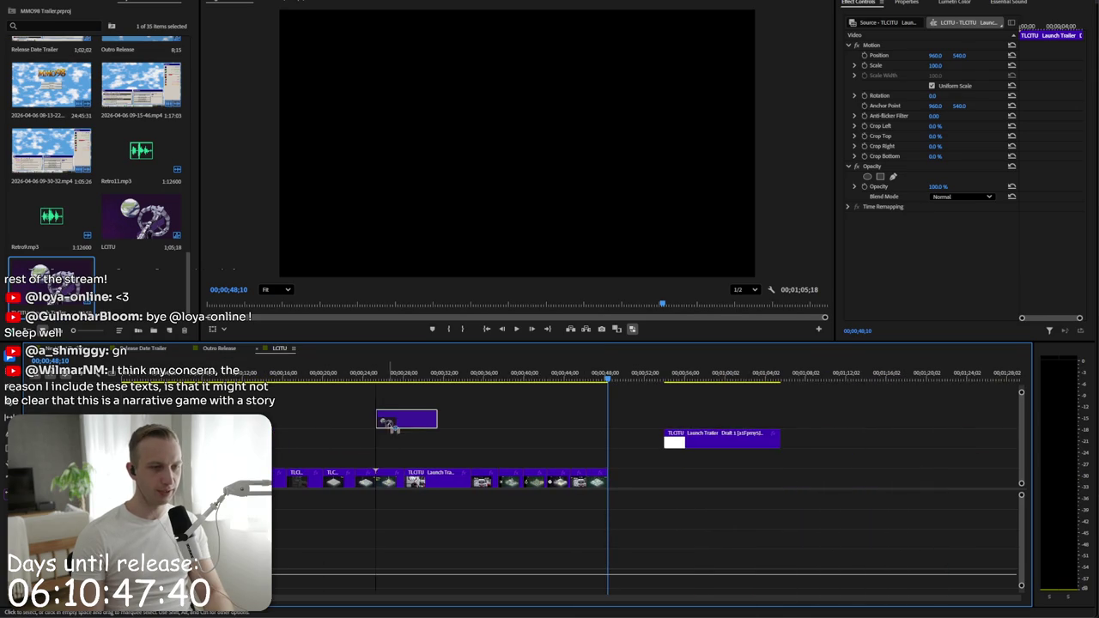
pyautogui.moveTo(360, 438); pyautogui.dragTo(387, 419)
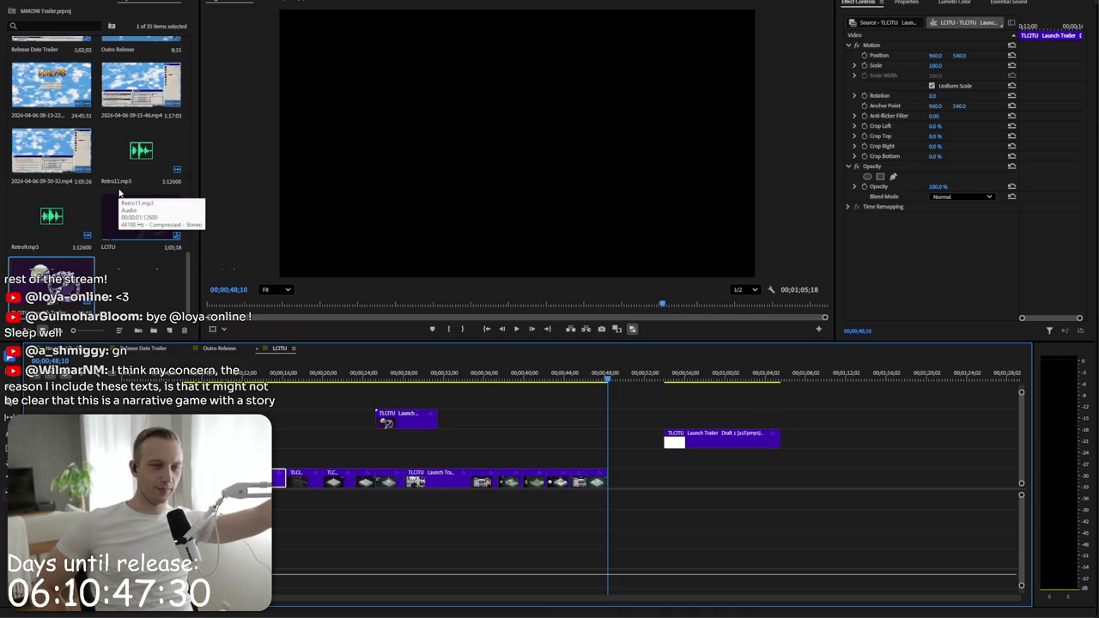
pyautogui.click(246, 375)
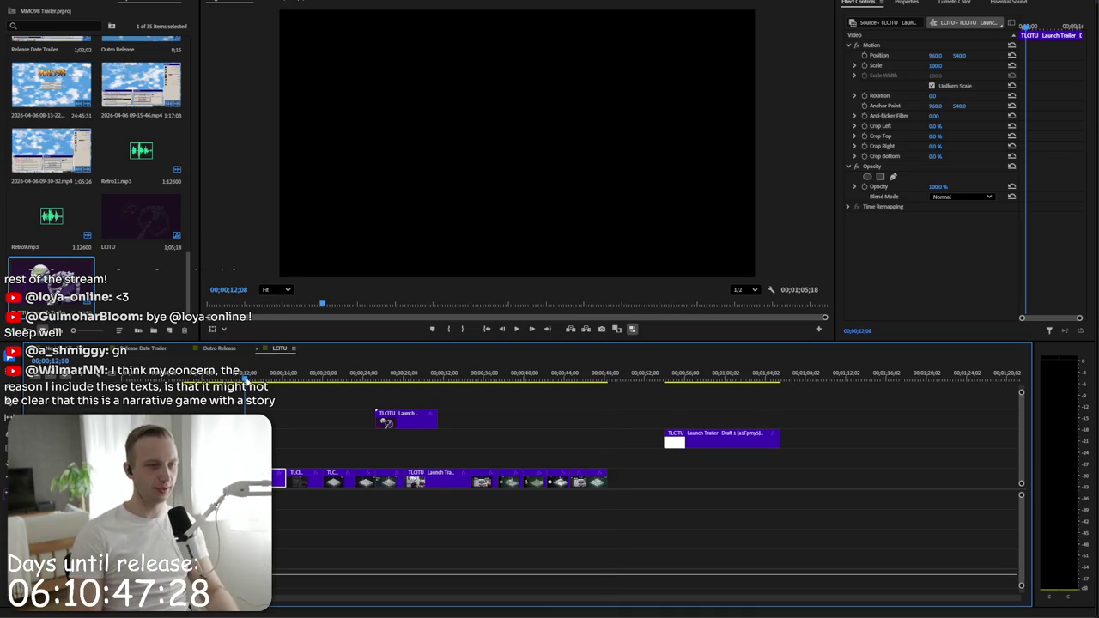
# - Move the mission text shot near 17 seconds off V1 onto V2 past the sequence end
pyautogui.moveTo(246, 378); pyautogui.dragTo(302, 381)
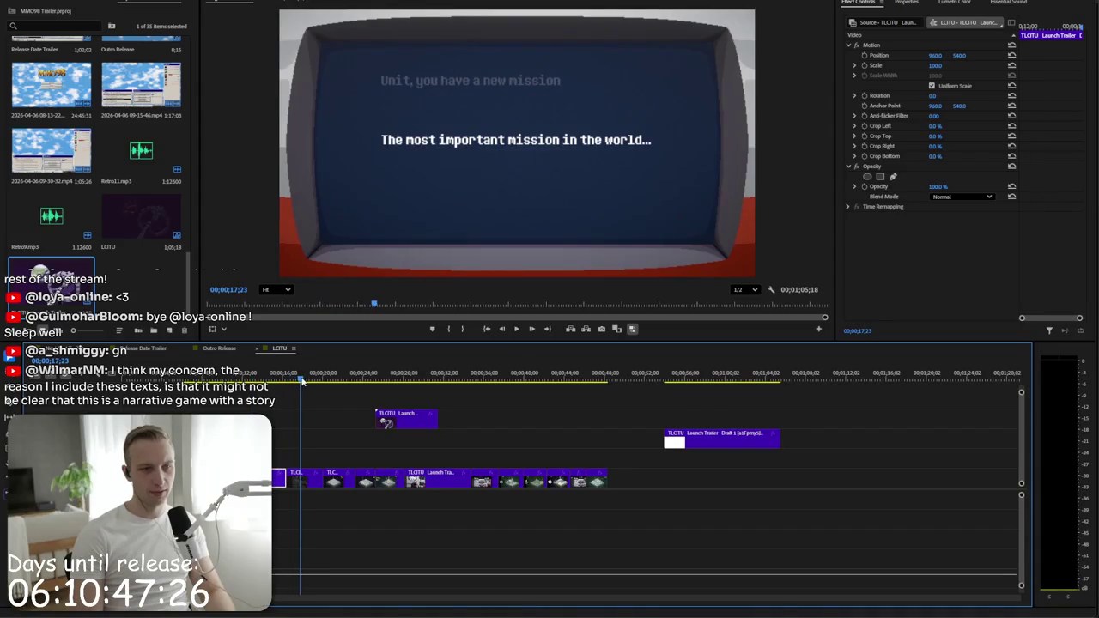
pyautogui.moveTo(298, 461); pyautogui.dragTo(493, 454)
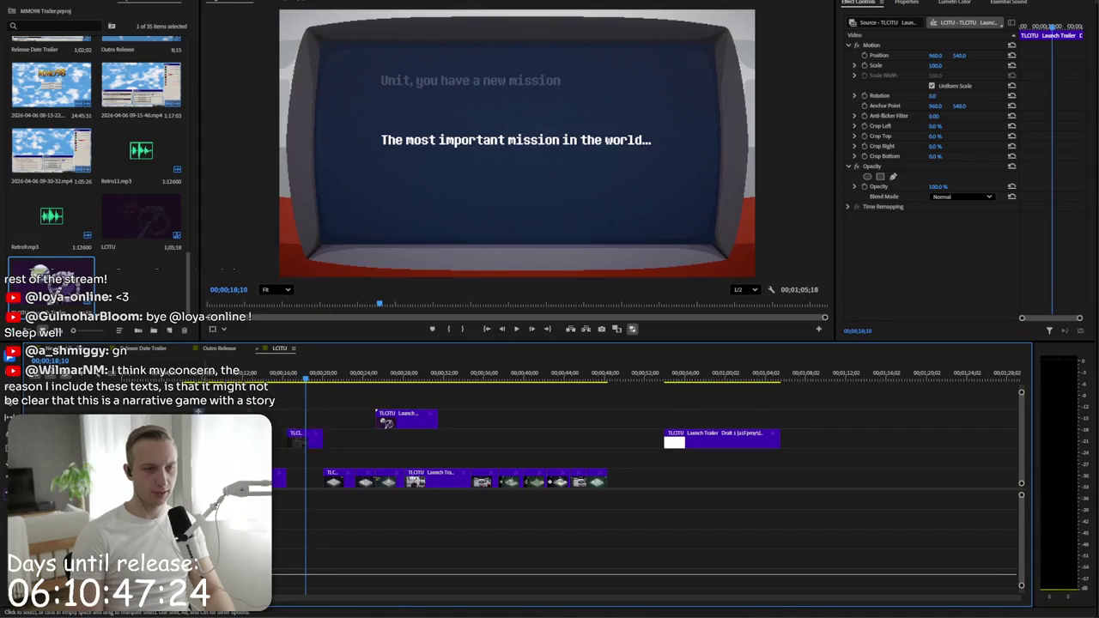
pyautogui.click(492, 453)
pyautogui.click(324, 380)
pyautogui.click(326, 392)
pyautogui.press('space')
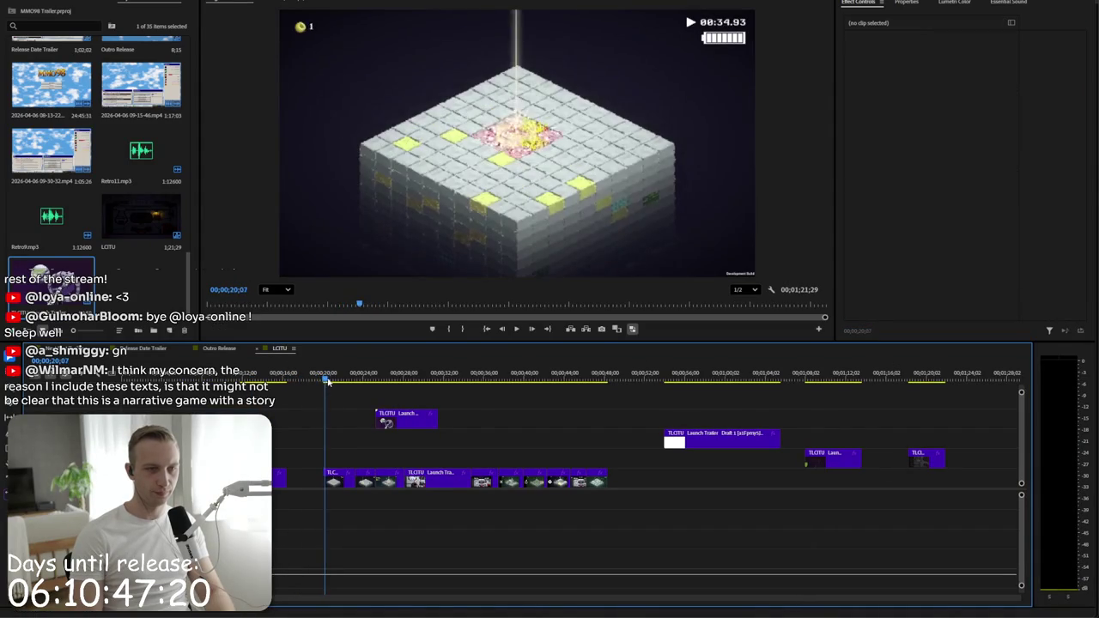
# - Move the isometric gameplay shot near 20 seconds out of the opening and preview the opening
pyautogui.click(337, 482)
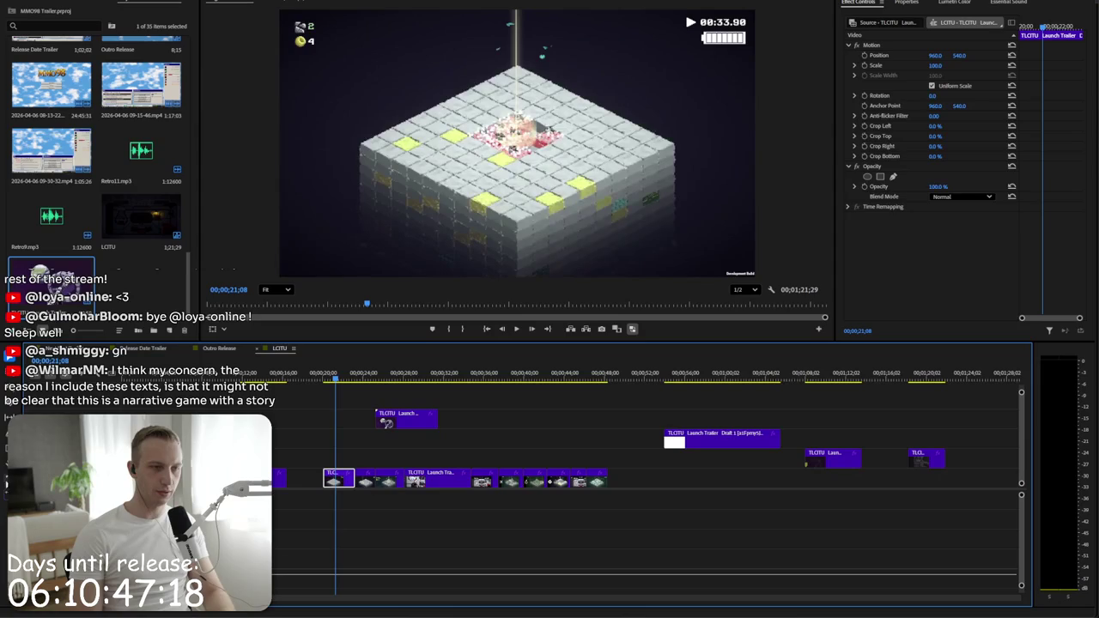
pyautogui.moveTo(335, 477)
pyautogui.mouseDown()
pyautogui.moveTo(400, 434)
pyautogui.moveTo(146, 416)
pyautogui.mouseUp()
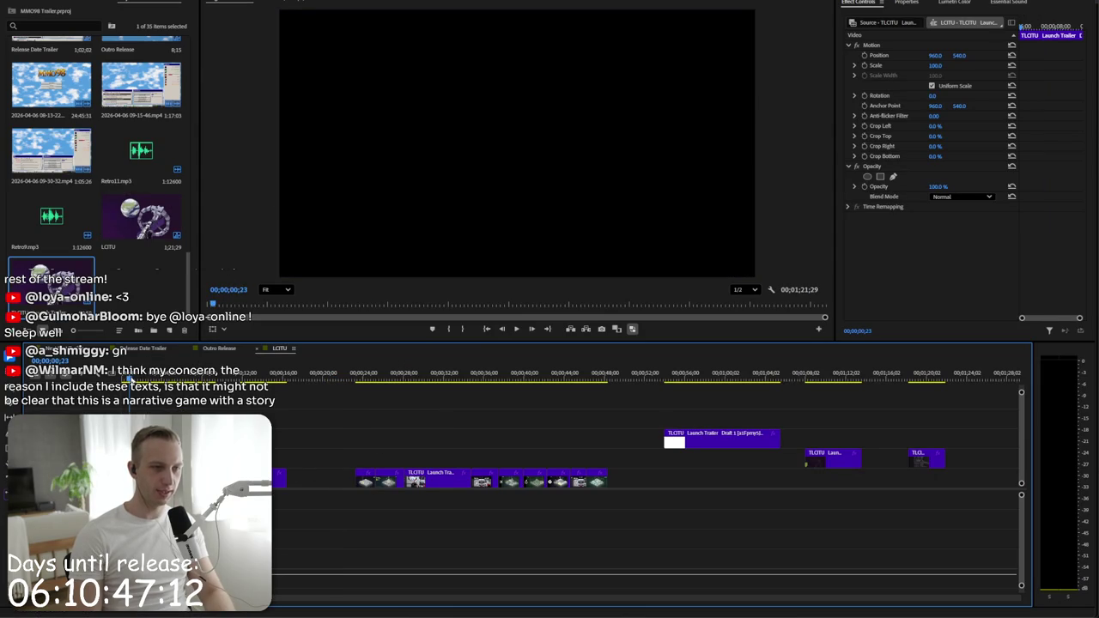
pyautogui.press('space')
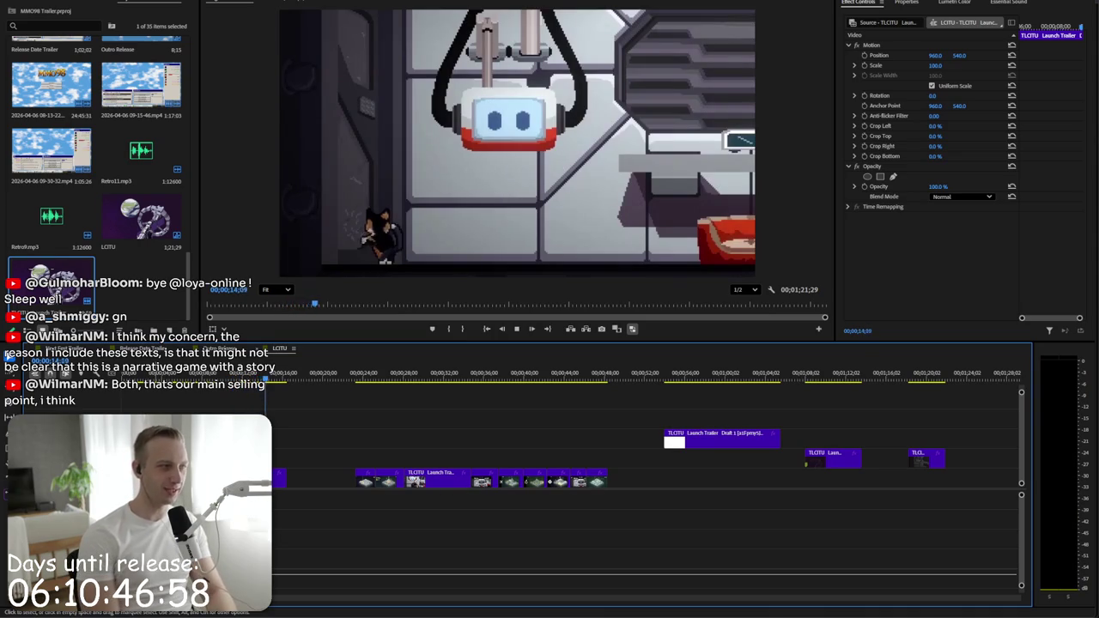
pyautogui.press('space')
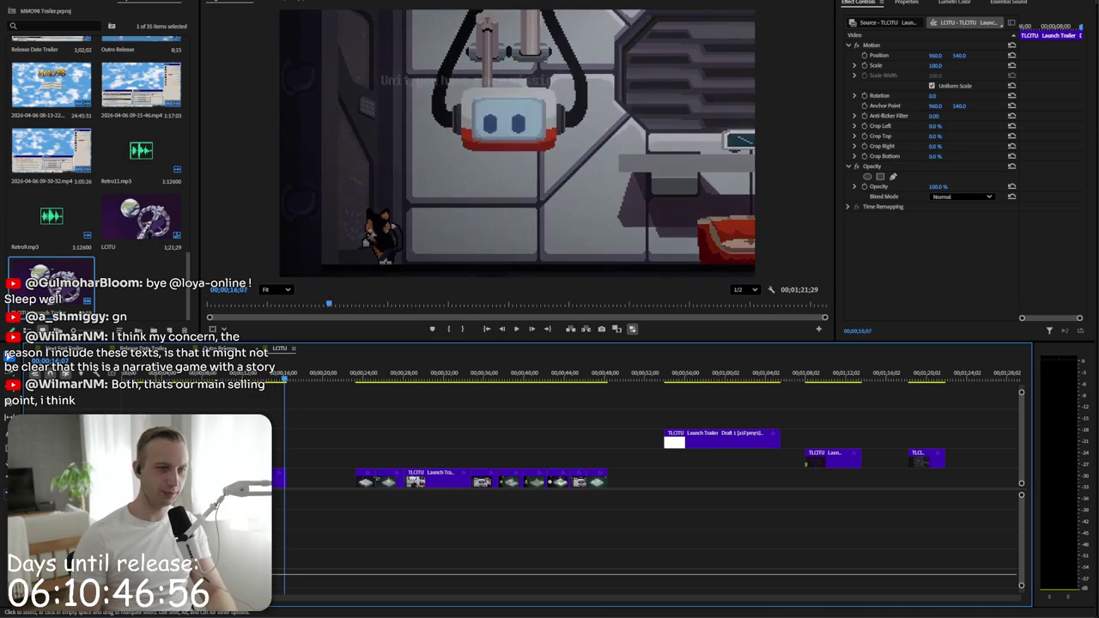
pyautogui.press('space')
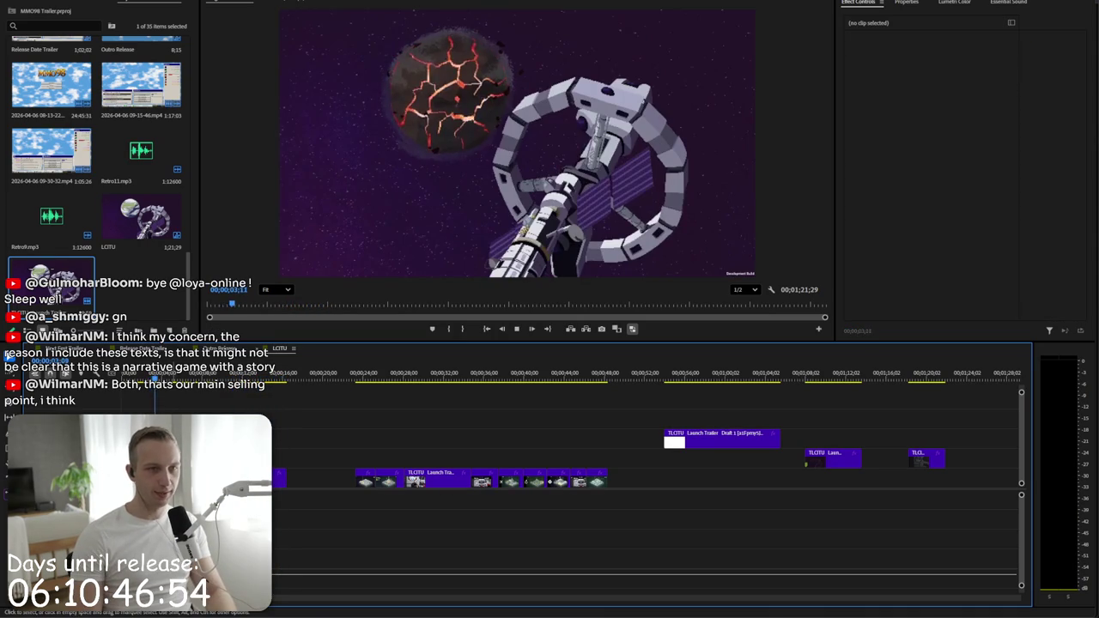
pyautogui.click(172, 477)
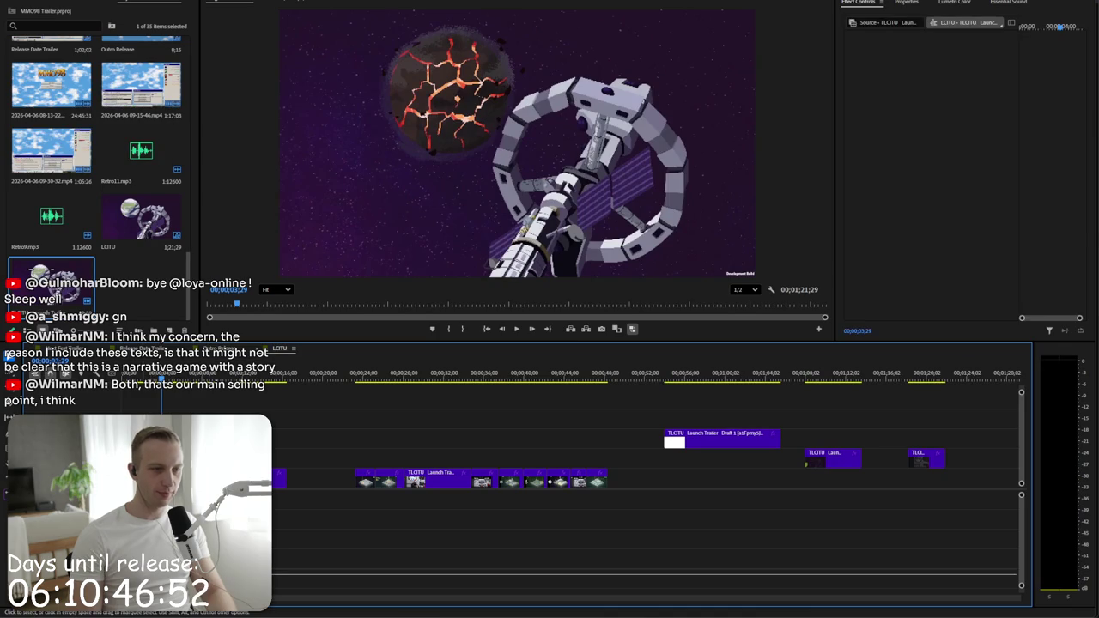
pyautogui.click(171, 437)
pyautogui.press('space')
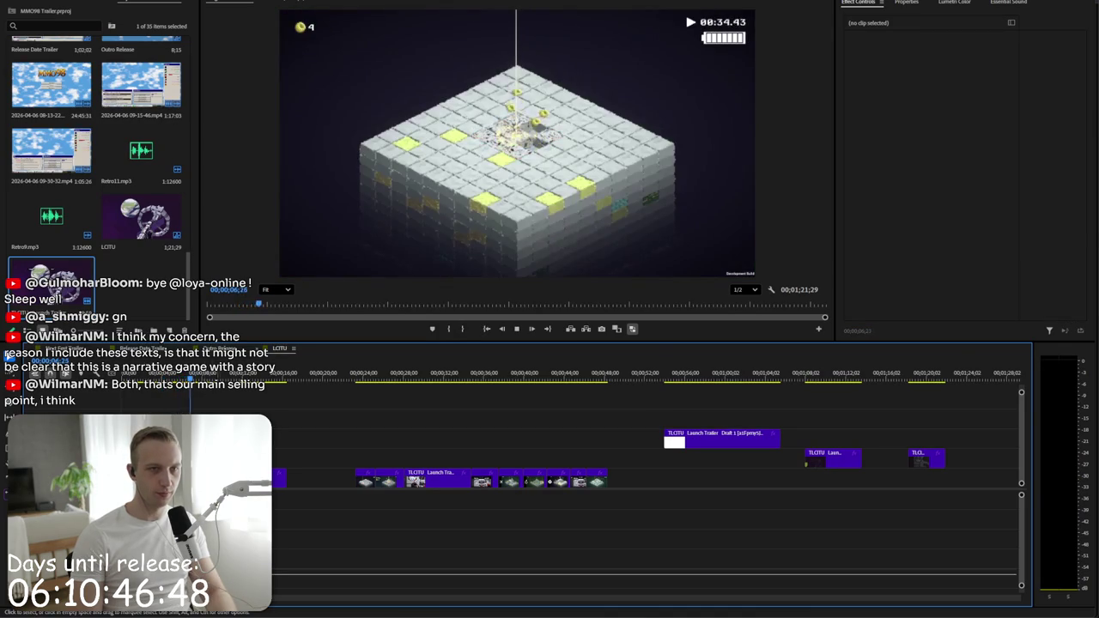
pyautogui.press('space')
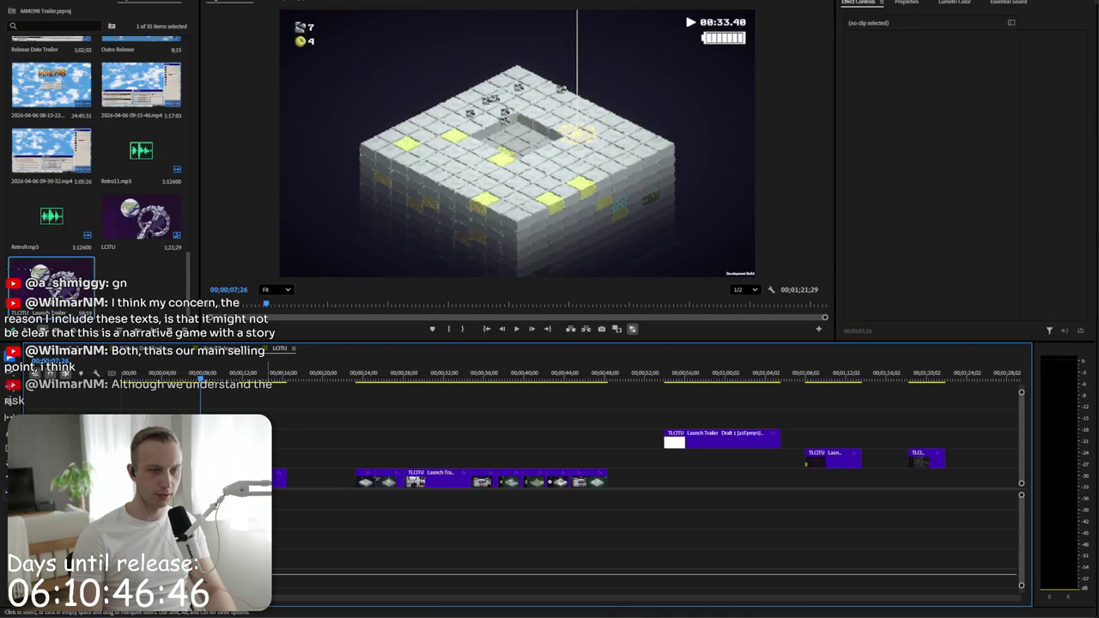
pyautogui.click(266, 478)
pyautogui.press('space')
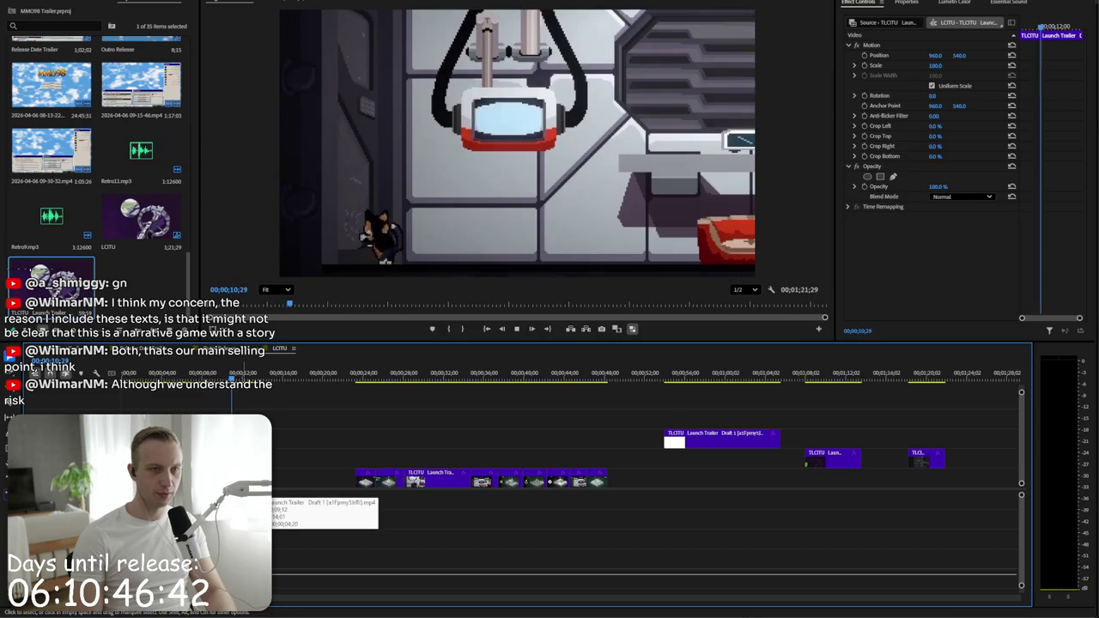
# - Find the first frame of the wide room shot around 8 seconds and play from there
pyautogui.press('space')
pyautogui.press('=')
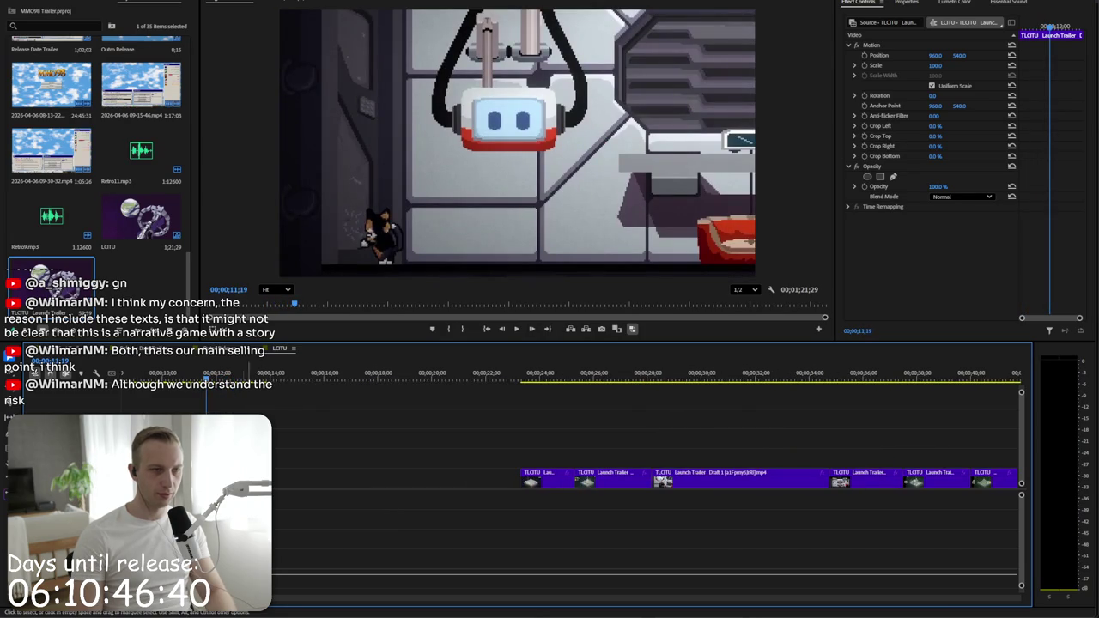
pyautogui.press('Left')
pyautogui.press('Left')
pyautogui.press('Left')
pyautogui.press('Left')
pyautogui.press('Left')
pyautogui.press('Left')
pyautogui.press('Left')
pyautogui.press('Left')
pyautogui.press('Left')
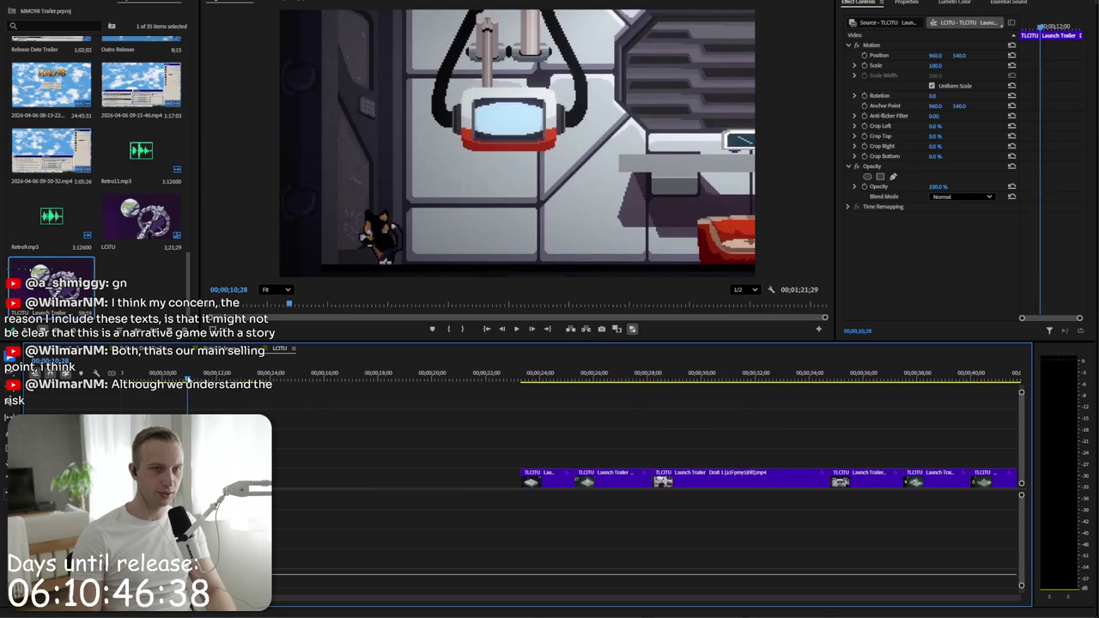
pyautogui.press('Left')
pyautogui.press('Left')
pyautogui.press('Left')
pyautogui.press('Left')
pyautogui.press('Left')
pyautogui.moveTo(181, 380); pyautogui.dragTo(178, 379)
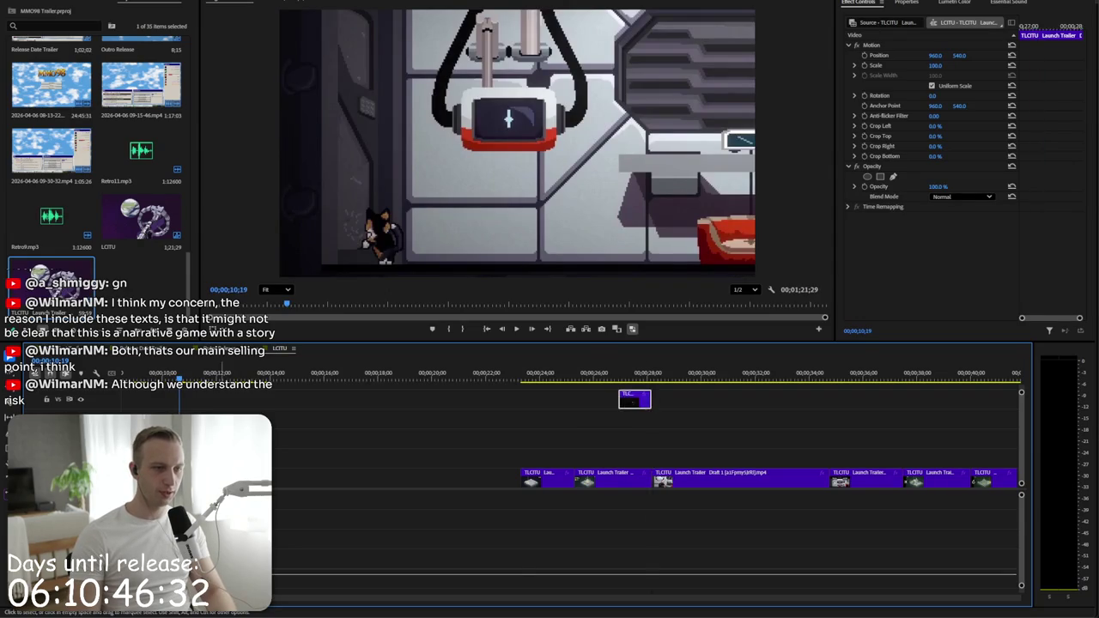
pyautogui.scroll(3, 200, 403)
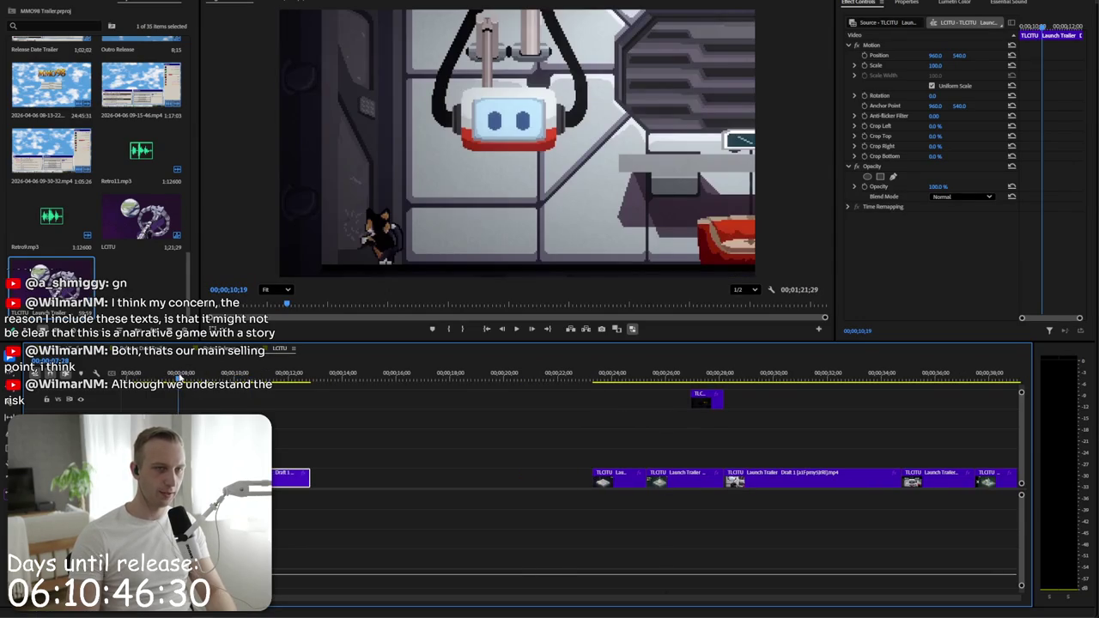
pyautogui.click(180, 378)
pyautogui.press('space')
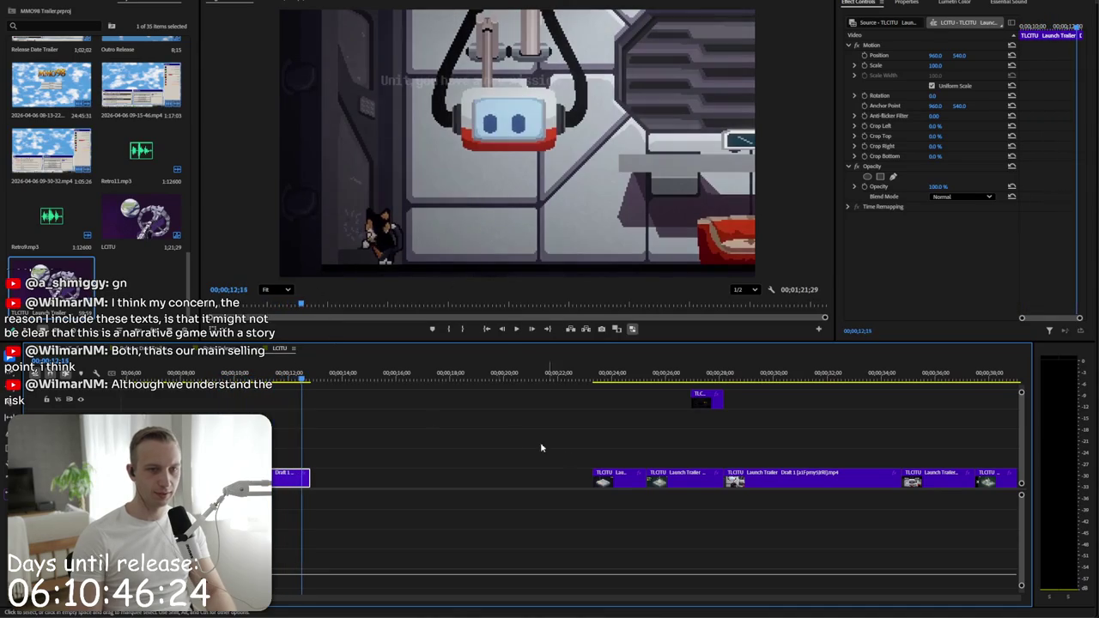
# - Move a gameplay clip about 11 seconds and the Draft 1 clip about 14 seconds earlier into the gap
pyautogui.moveTo(618, 479)
pyautogui.mouseDown()
pyautogui.moveTo(317, 486)
pyautogui.moveTo(327, 486)
pyautogui.mouseUp()
pyautogui.press('space')
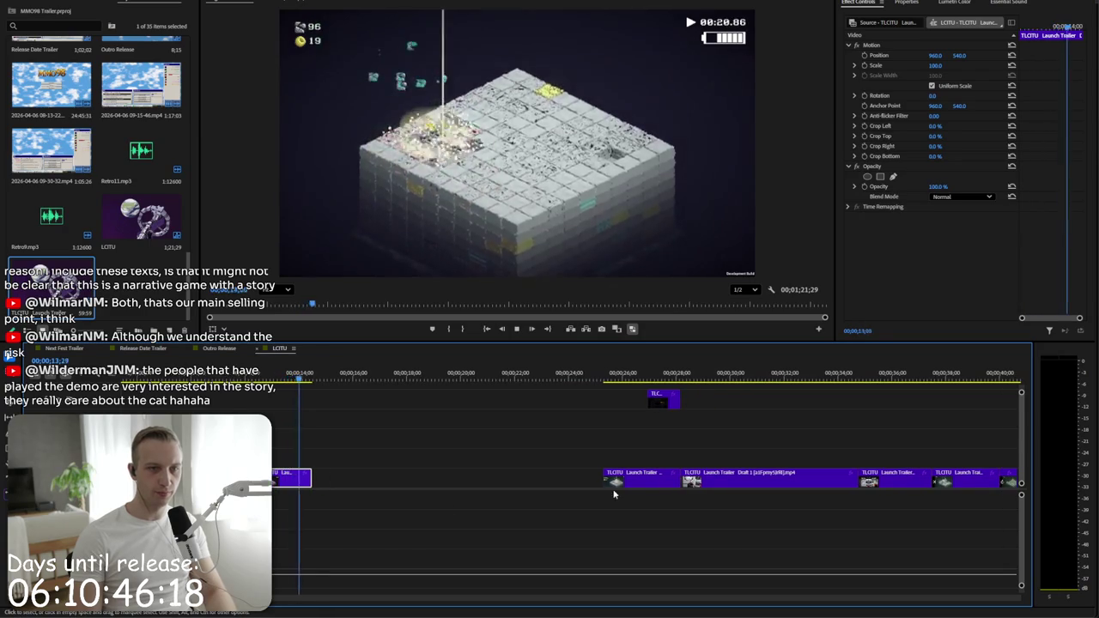
pyautogui.moveTo(723, 480)
pyautogui.mouseDown()
pyautogui.moveTo(335, 459)
pyautogui.moveTo(354, 479)
pyautogui.mouseUp()
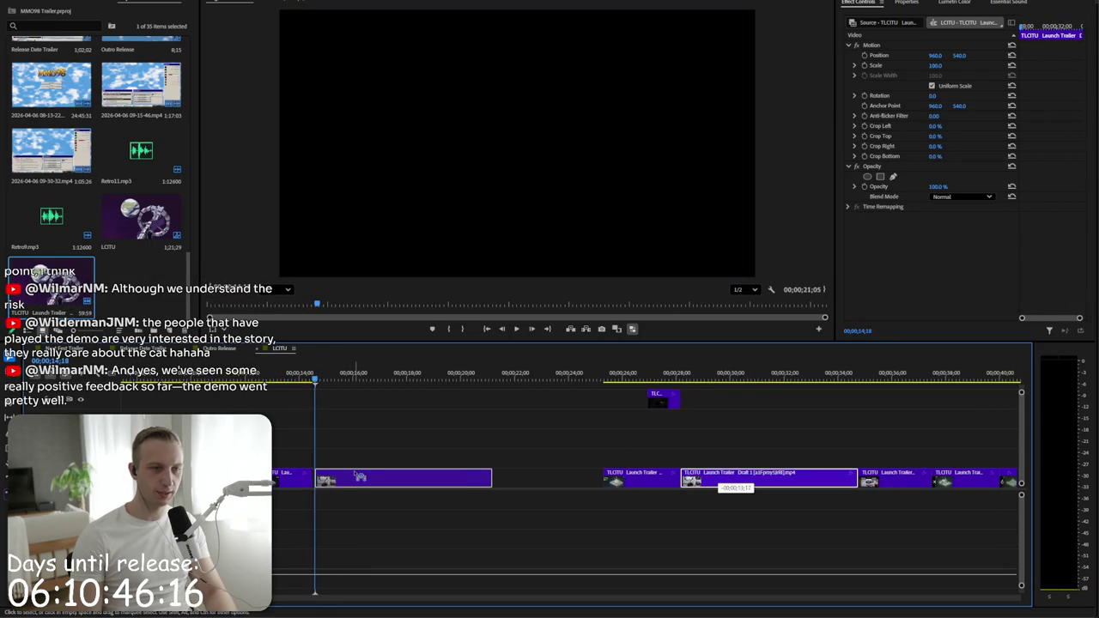
pyautogui.press('space')
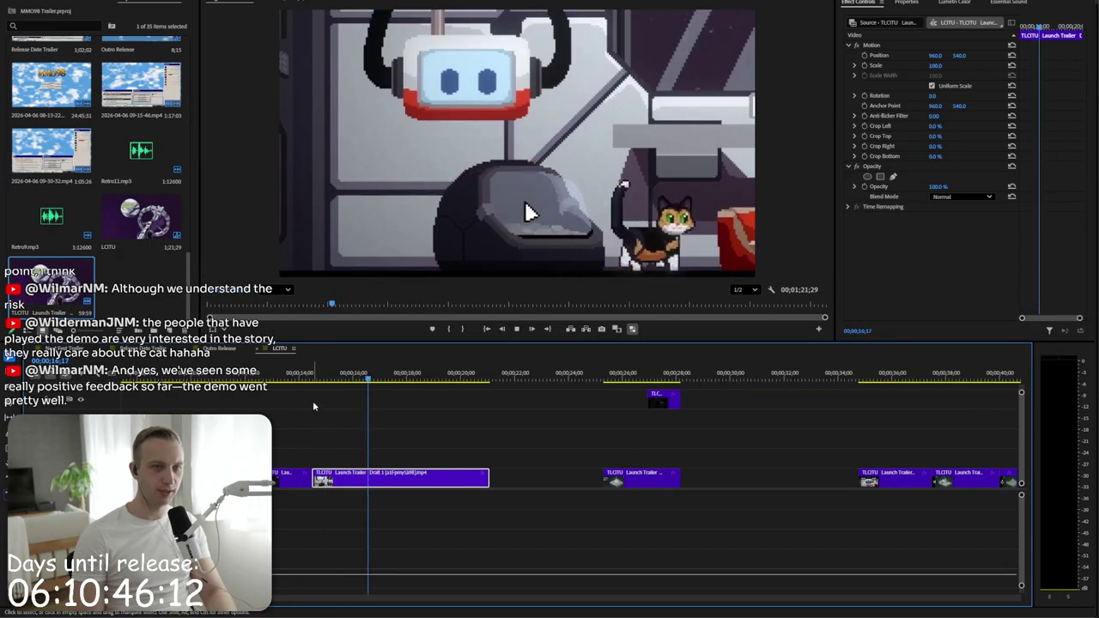
pyautogui.keyDown('alt'); pyautogui.scroll(-1, 312, 403); pyautogui.keyUp('alt')
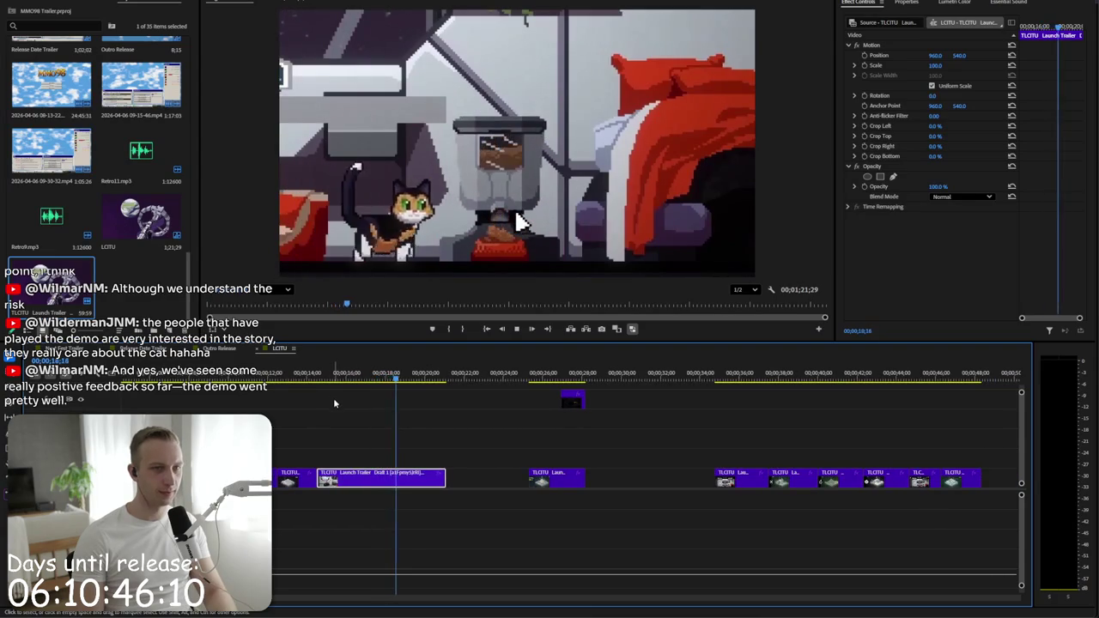
pyautogui.press('space')
# - Butt the next clip against the previous one, nudging it slightly left at the room scene
pyautogui.moveTo(547, 482); pyautogui.dragTo(468, 483)
pyautogui.press('space')
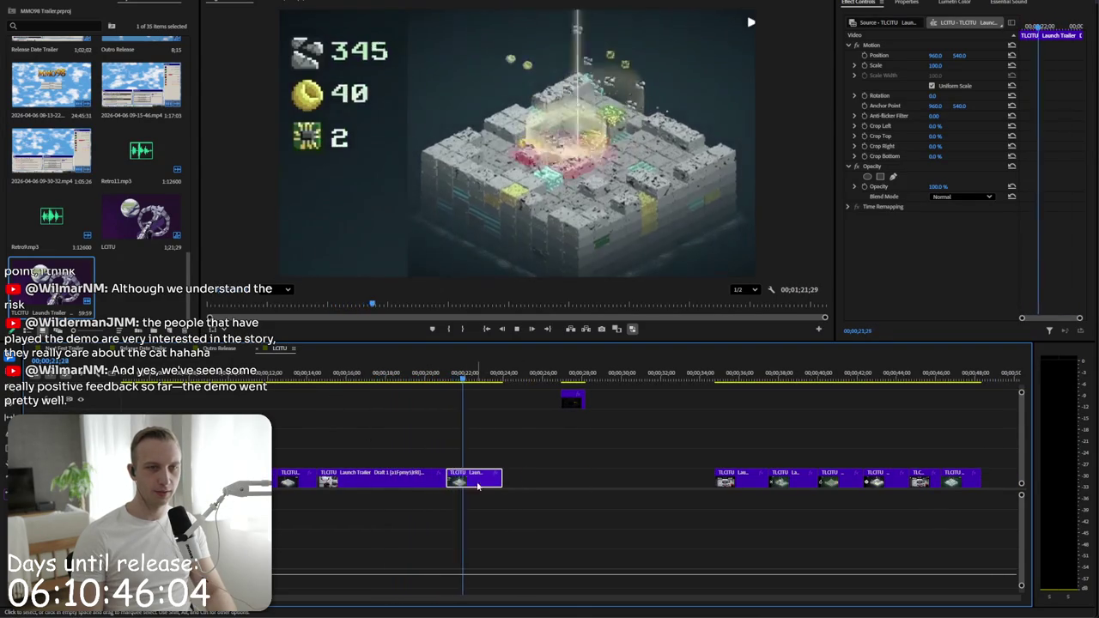
pyautogui.press('space')
pyautogui.click(459, 434)
pyautogui.moveTo(436, 380); pyautogui.dragTo(447, 378)
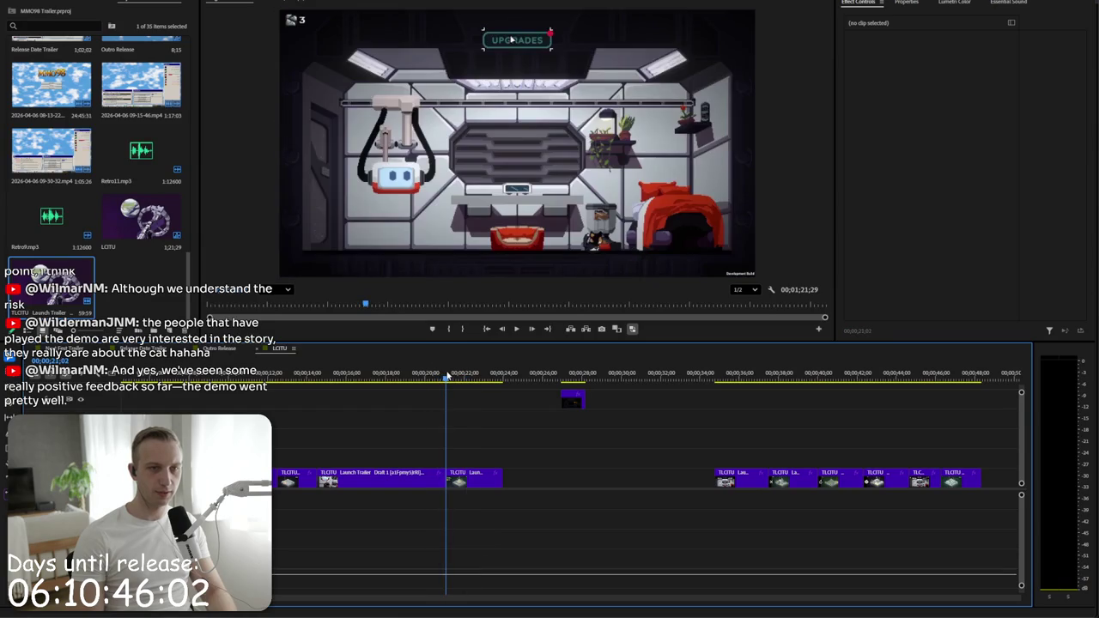
pyautogui.press('=')
pyautogui.press('=')
pyautogui.press('=')
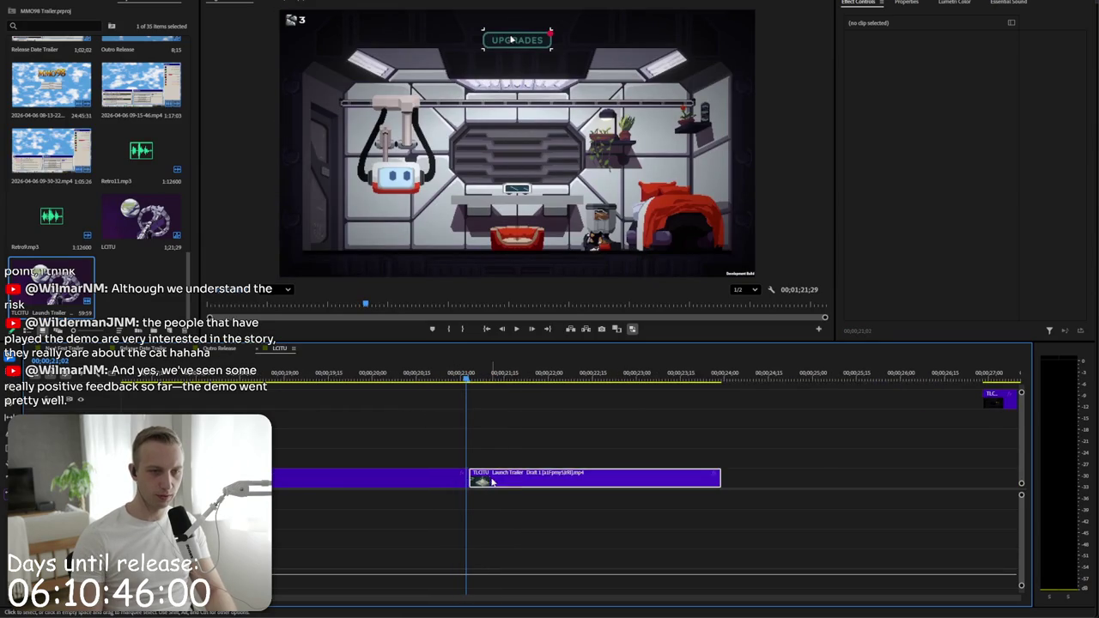
pyautogui.moveTo(492, 482); pyautogui.dragTo(480, 483)
pyautogui.press('space')
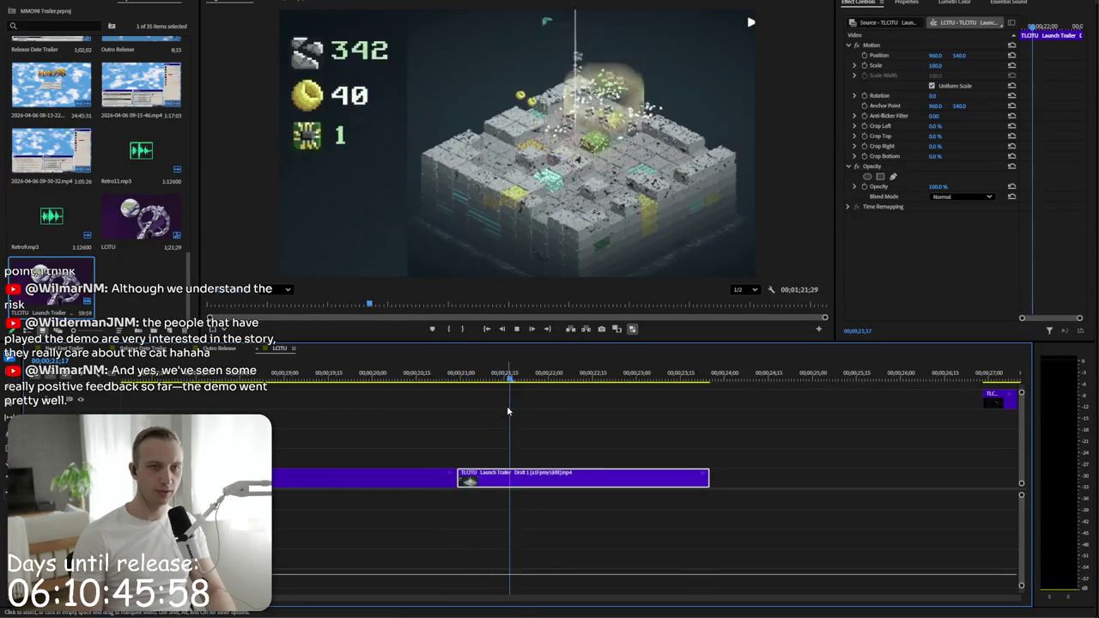
# - Slide the two later clips left end to end to close the remaining gaps
pyautogui.press('-')
pyautogui.press('-')
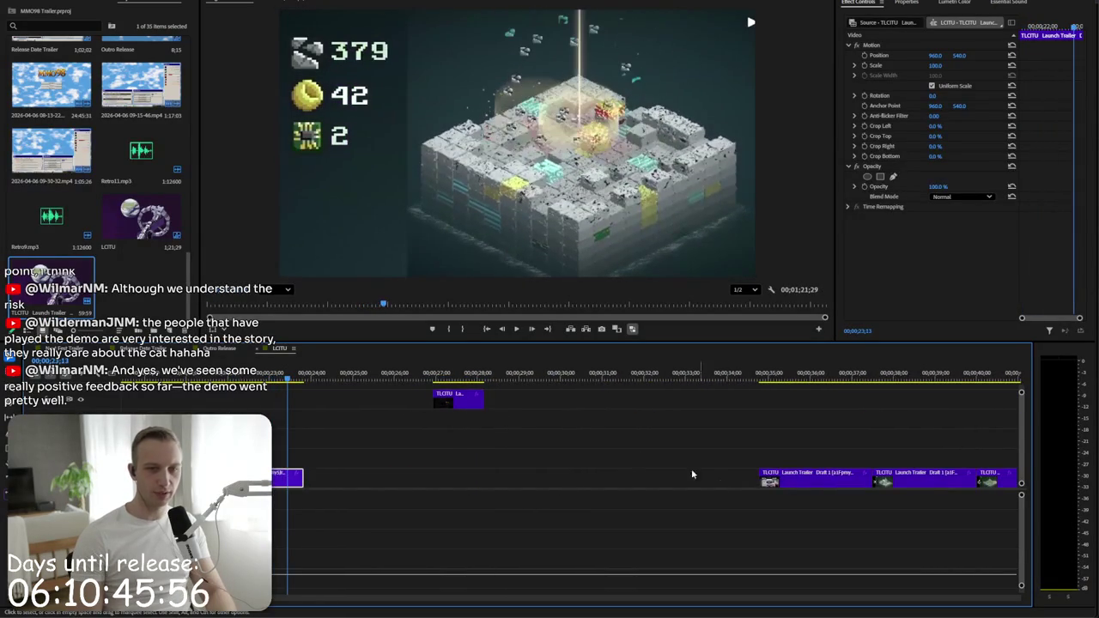
pyautogui.moveTo(802, 486); pyautogui.dragTo(348, 486)
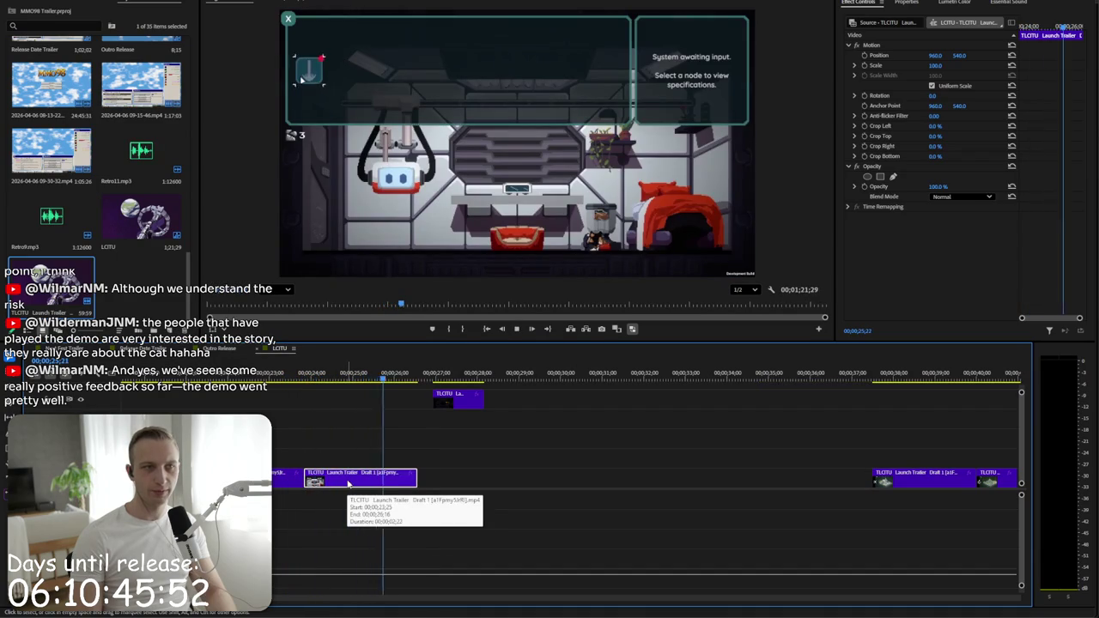
pyautogui.press('space')
pyautogui.click(920, 485)
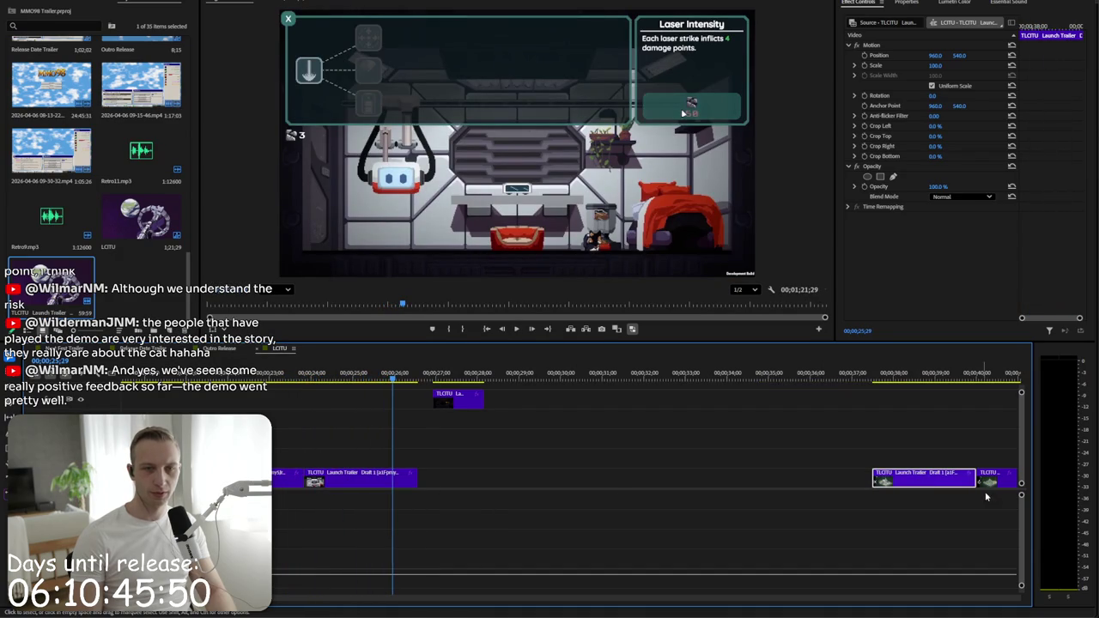
pyautogui.moveTo(941, 485); pyautogui.dragTo(461, 485)
pyautogui.press('space')
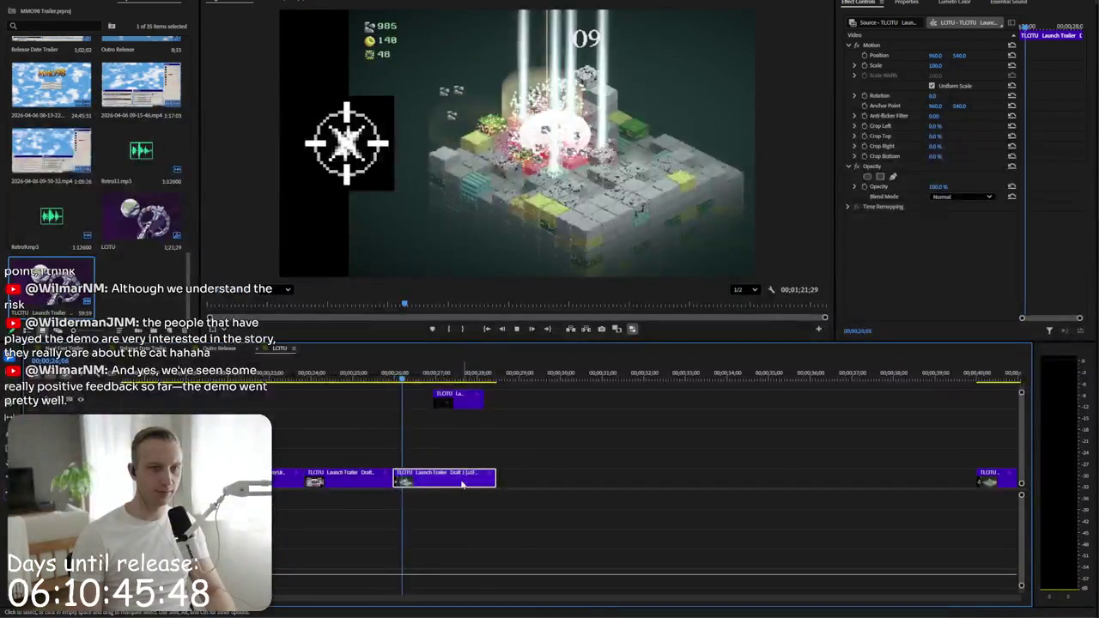
pyautogui.press('-')
pyautogui.press('space')
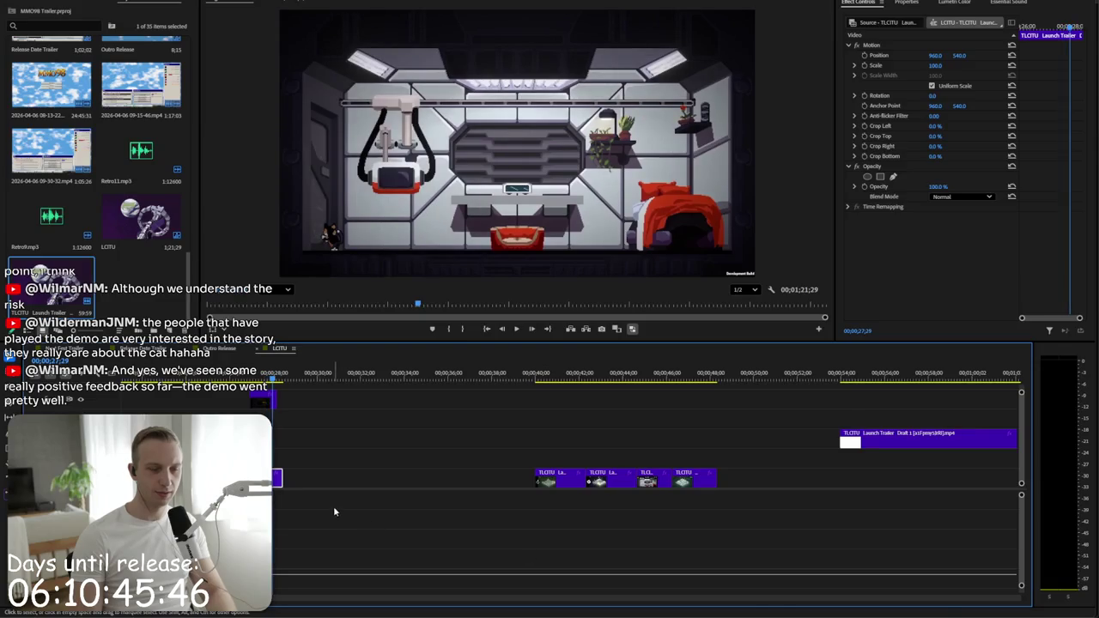
# - Regroup the short gameplay clips at the sequence start, including an Alt-dragged copy
pyautogui.click(562, 498)
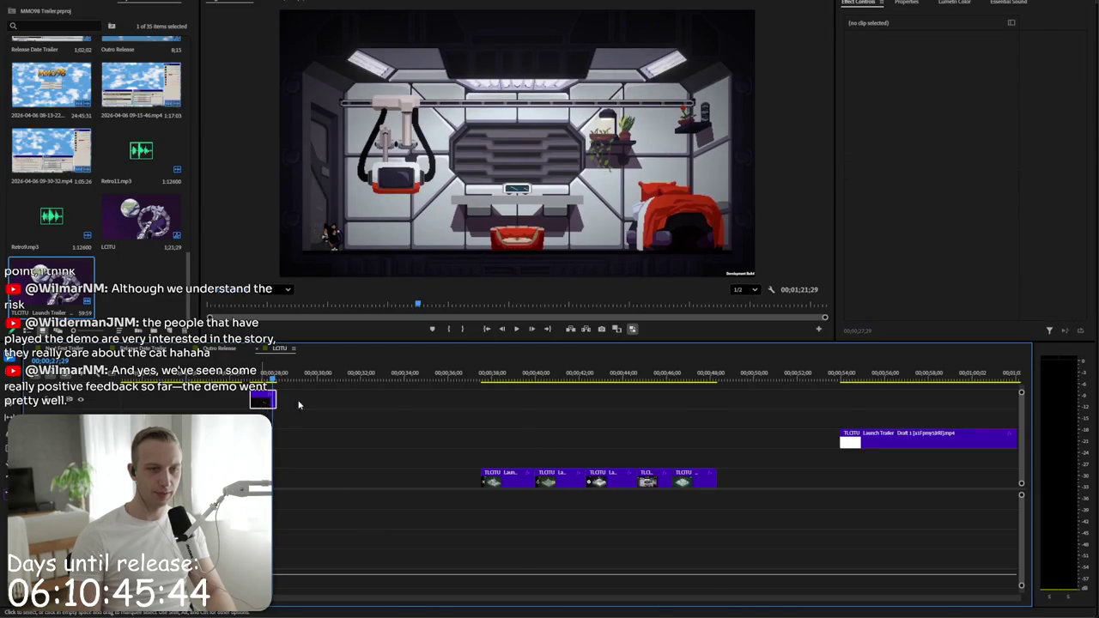
pyautogui.moveTo(262, 404); pyautogui.dragTo(833, 481)
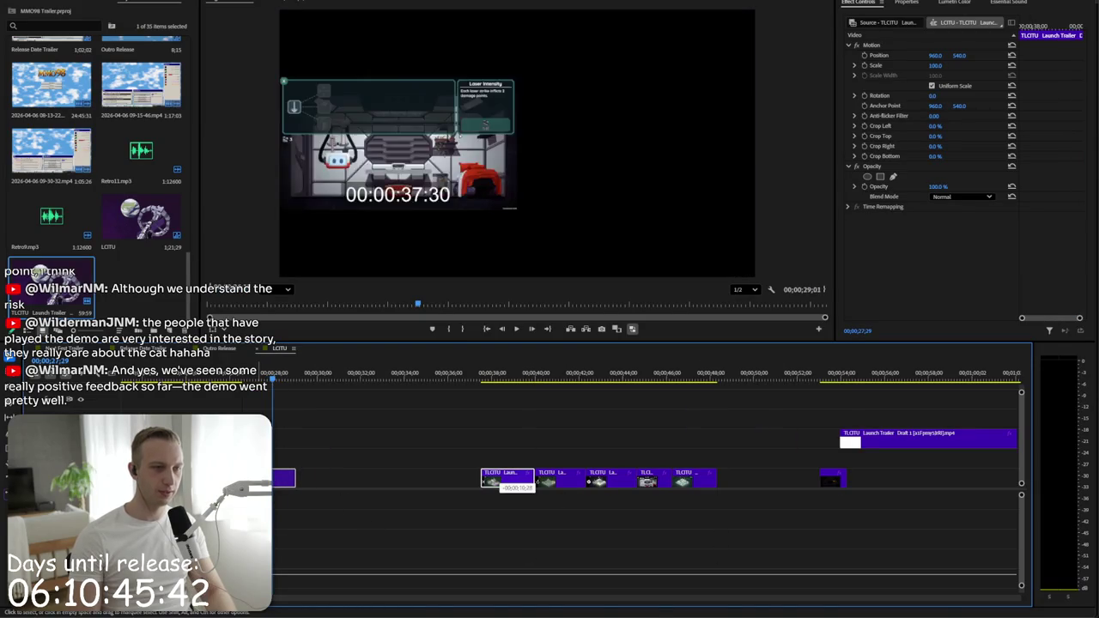
pyautogui.moveTo(298, 470); pyautogui.dragTo(283, 478)
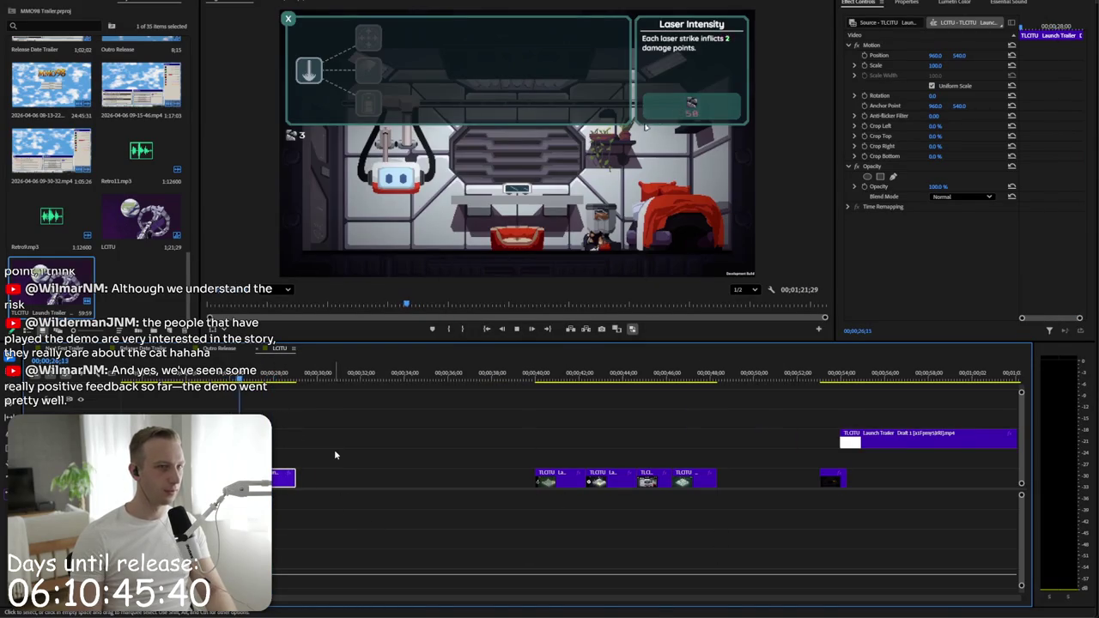
pyautogui.press('space')
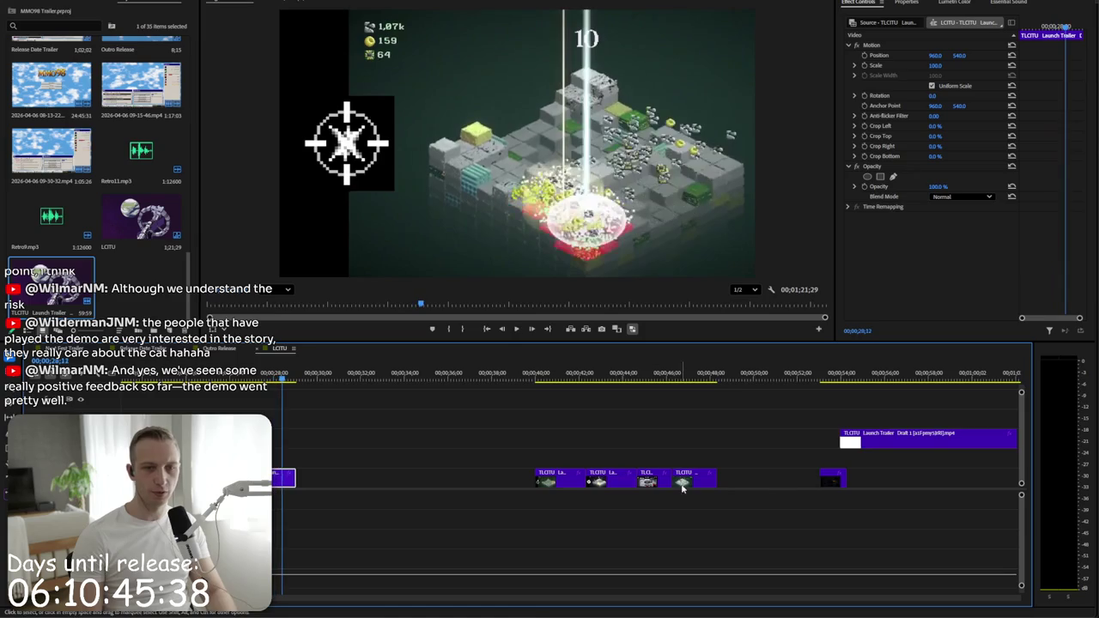
pyautogui.moveTo(655, 489); pyautogui.dragTo(314, 481)
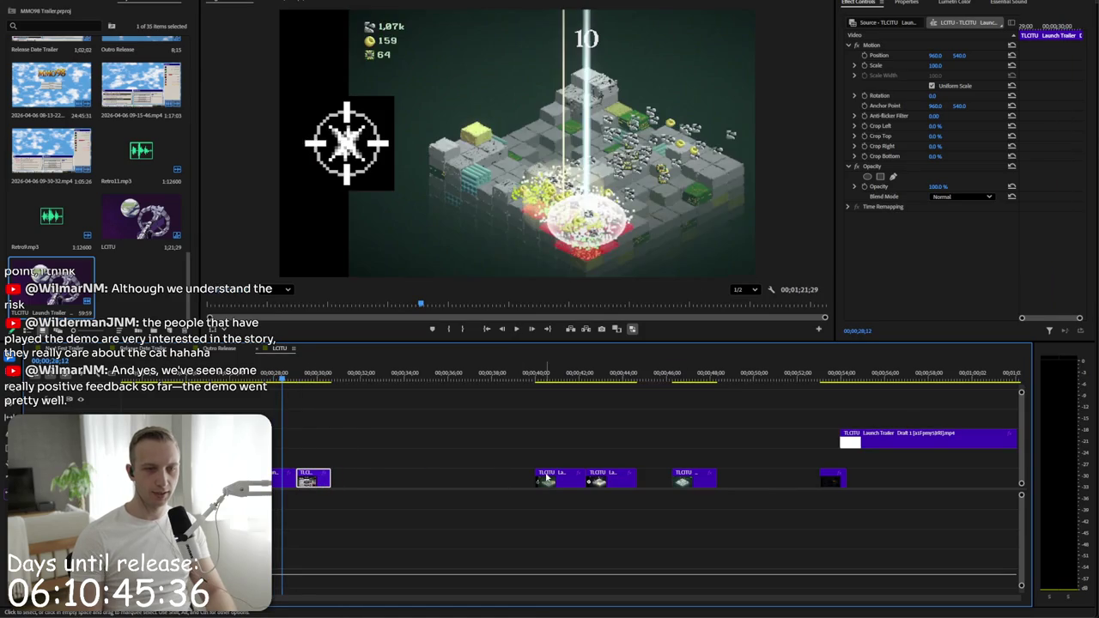
pyautogui.moveTo(593, 481); pyautogui.dragTo(341, 489)
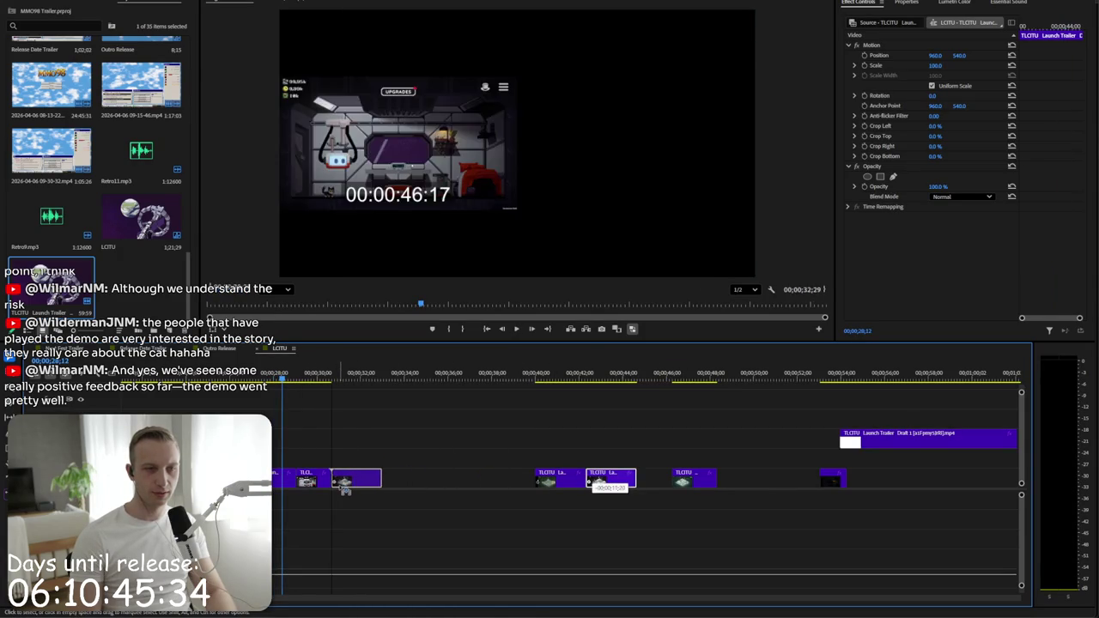
pyautogui.moveTo(682, 483); pyautogui.dragTo(390, 481)
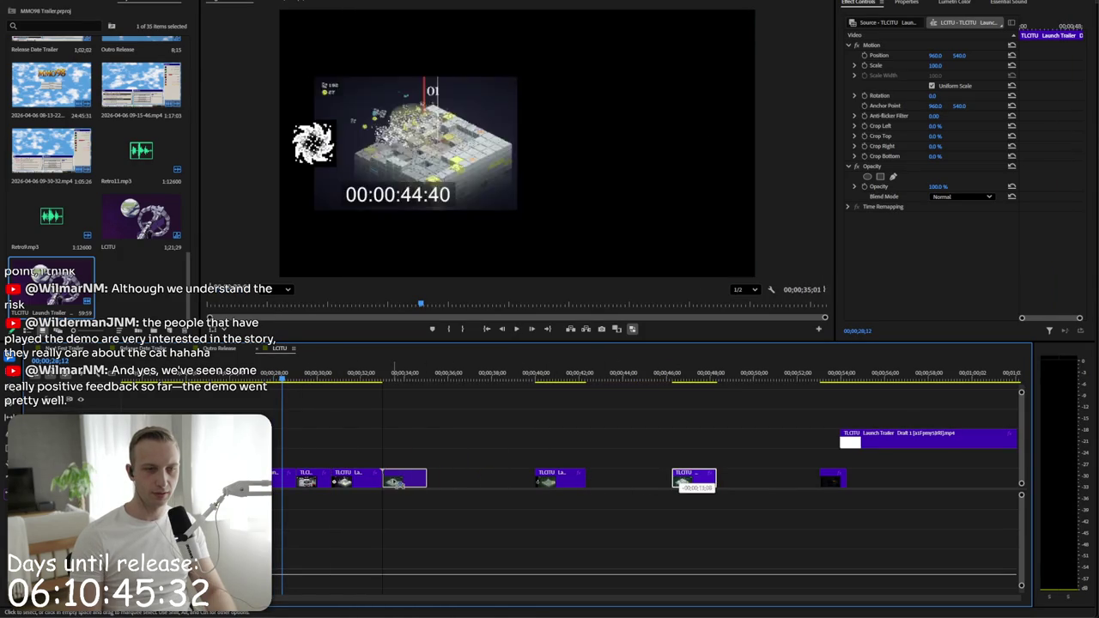
pyautogui.press('space')
# - Move a small clip up to V2 and extend its end as far as possible
pyautogui.moveTo(361, 486)
pyautogui.mouseDown()
pyautogui.moveTo(497, 445)
pyautogui.moveTo(414, 458)
pyautogui.mouseUp()
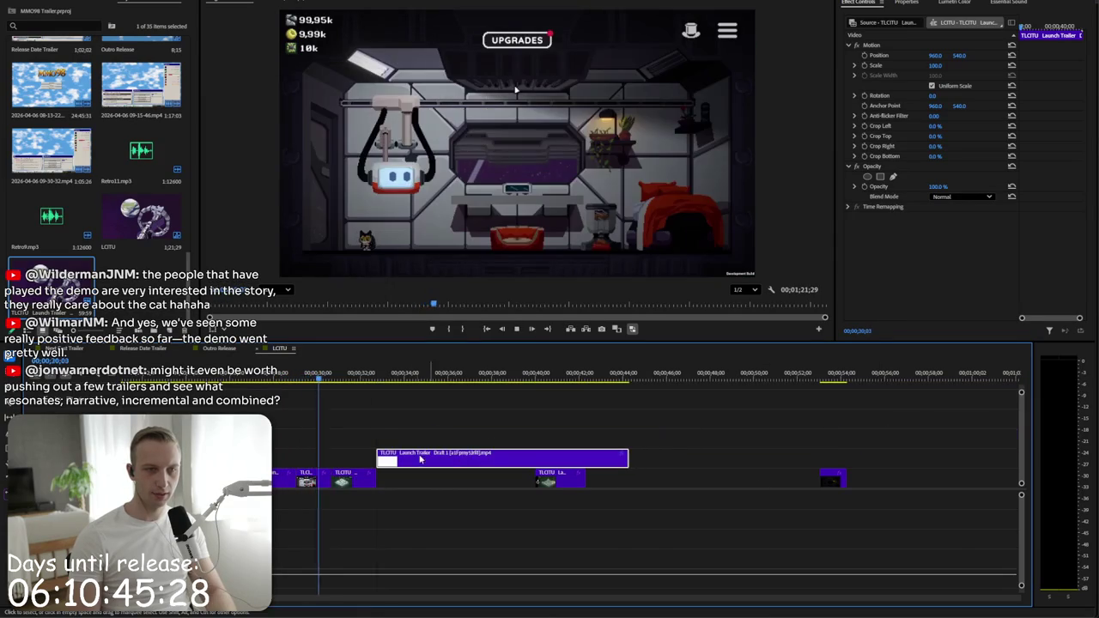
pyautogui.moveTo(569, 486); pyautogui.dragTo(802, 445)
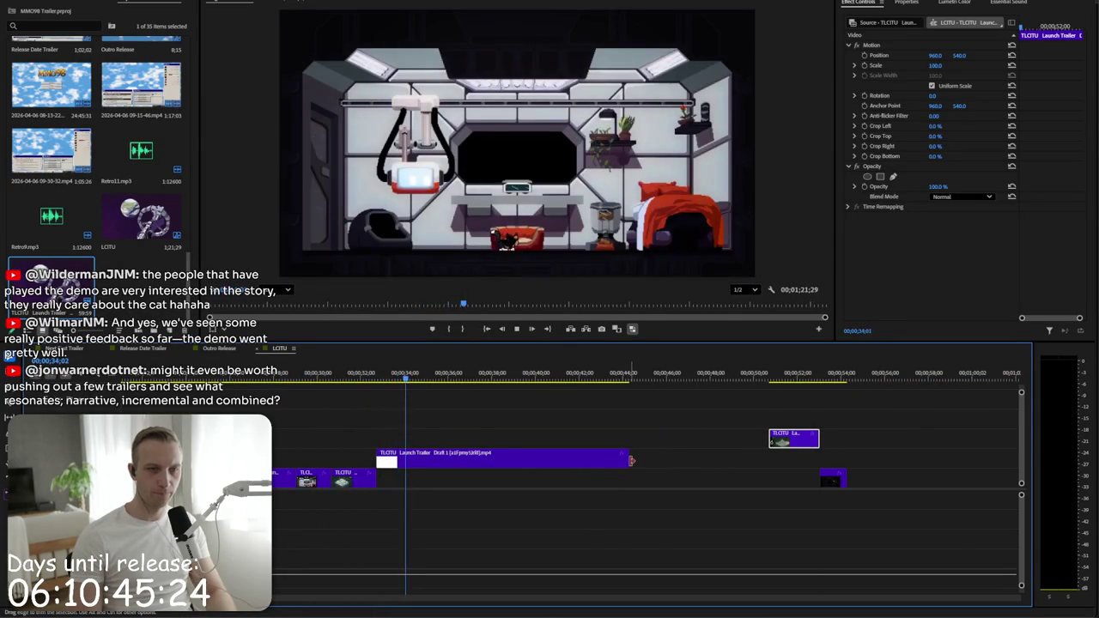
pyautogui.moveTo(631, 461); pyautogui.dragTo(685, 466)
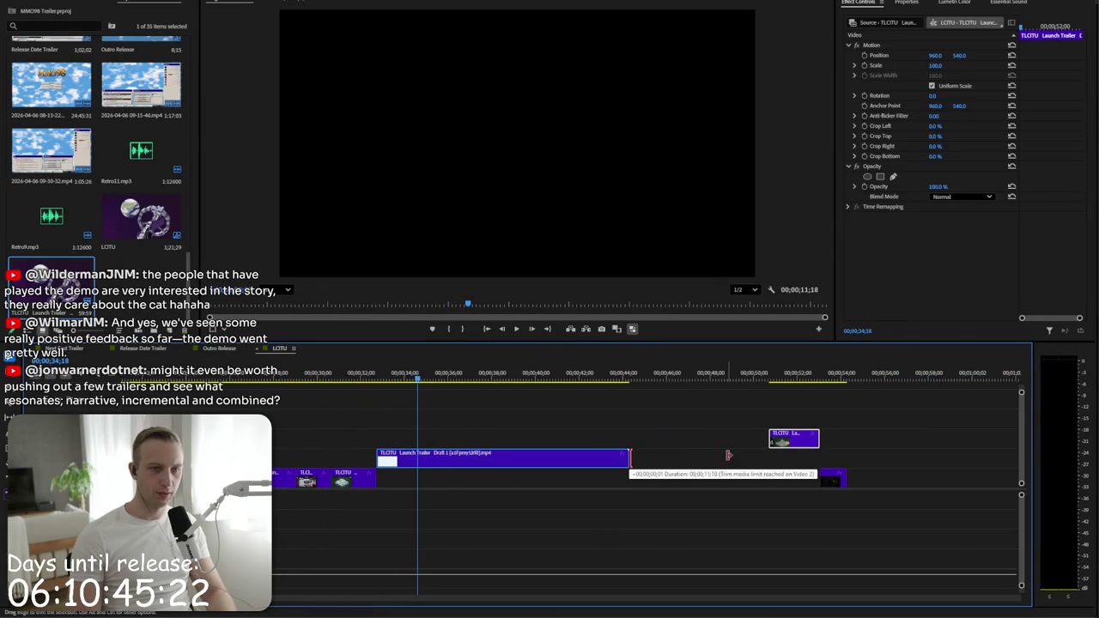
pyautogui.press('-')
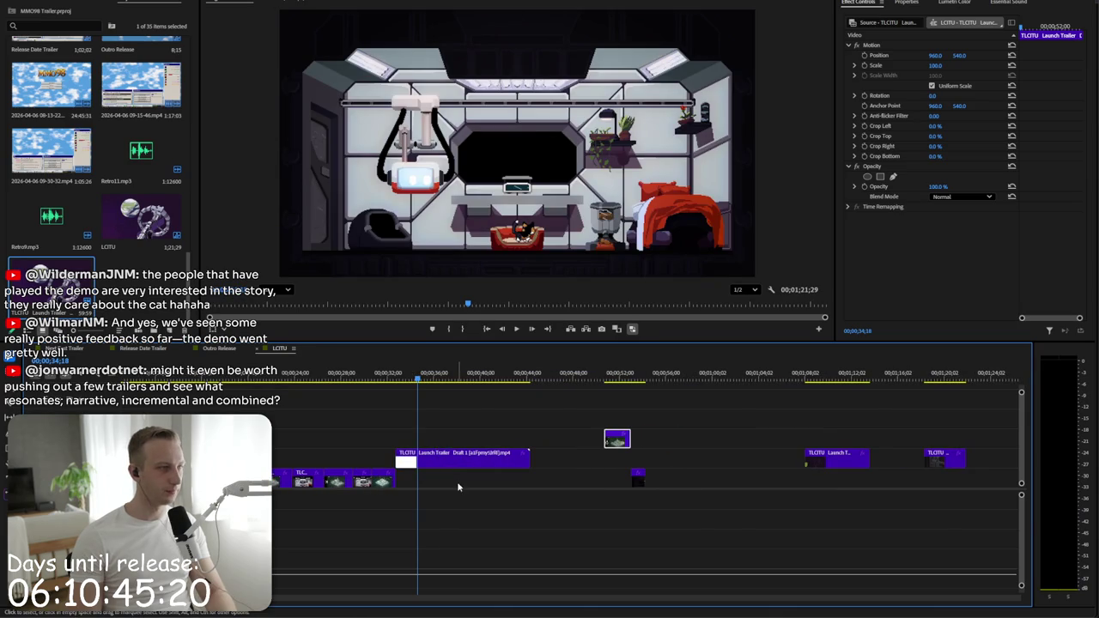
pyautogui.click(458, 487)
pyautogui.click(462, 495)
# - Drop Launch Trailer Draft 1 down onto V1 after the cut shots and return to the sequence start
pyautogui.moveTo(455, 459); pyautogui.dragTo(455, 479)
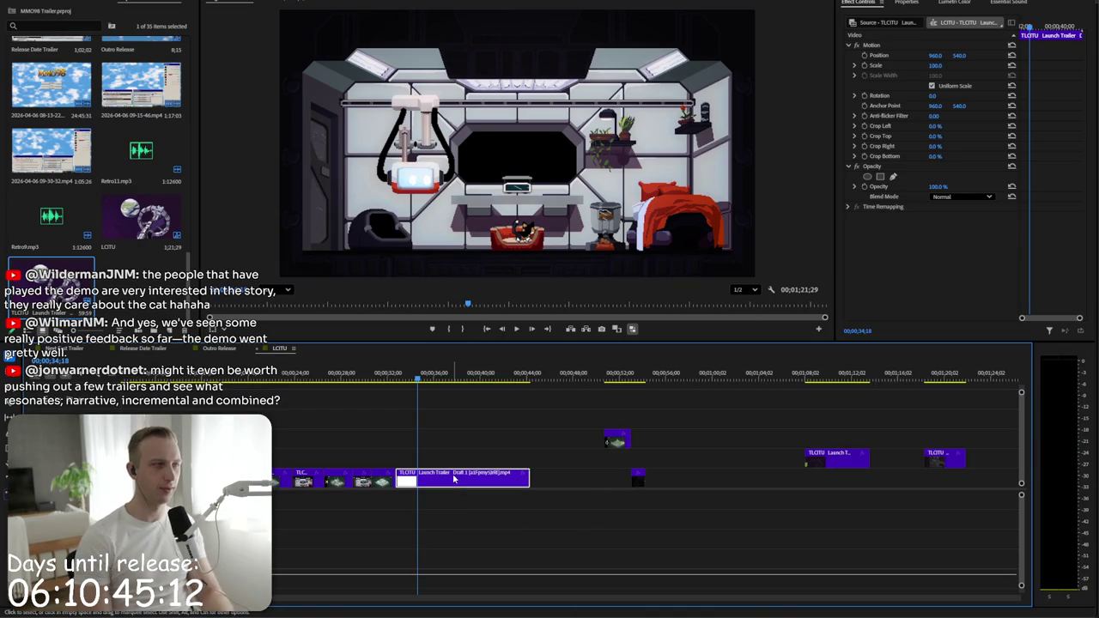
pyautogui.click(400, 434)
pyautogui.press('Home')
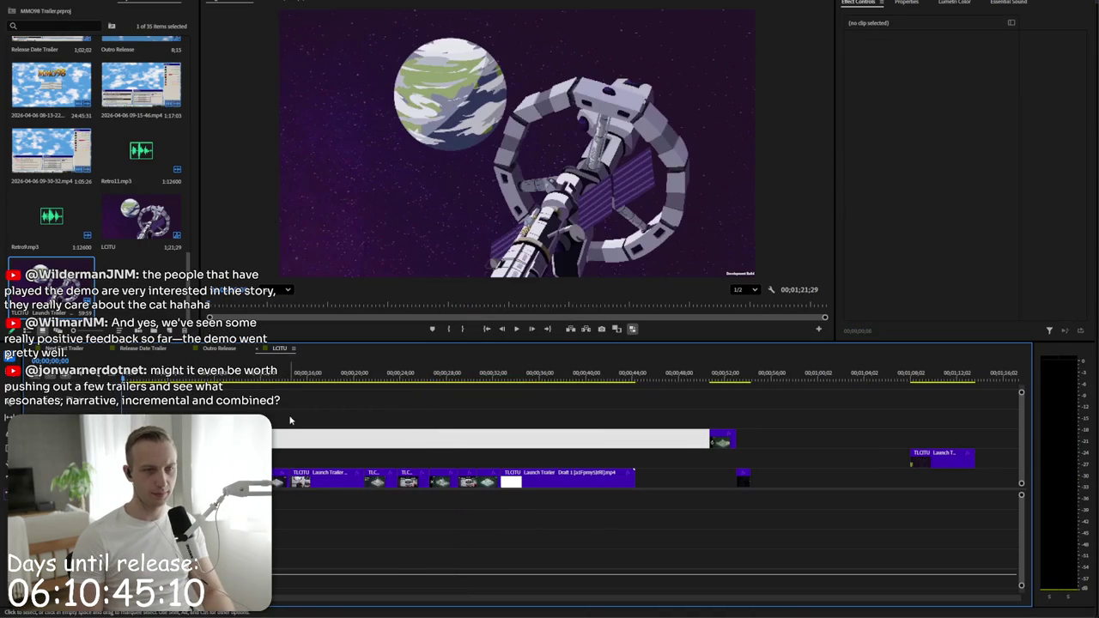
pyautogui.press('-')
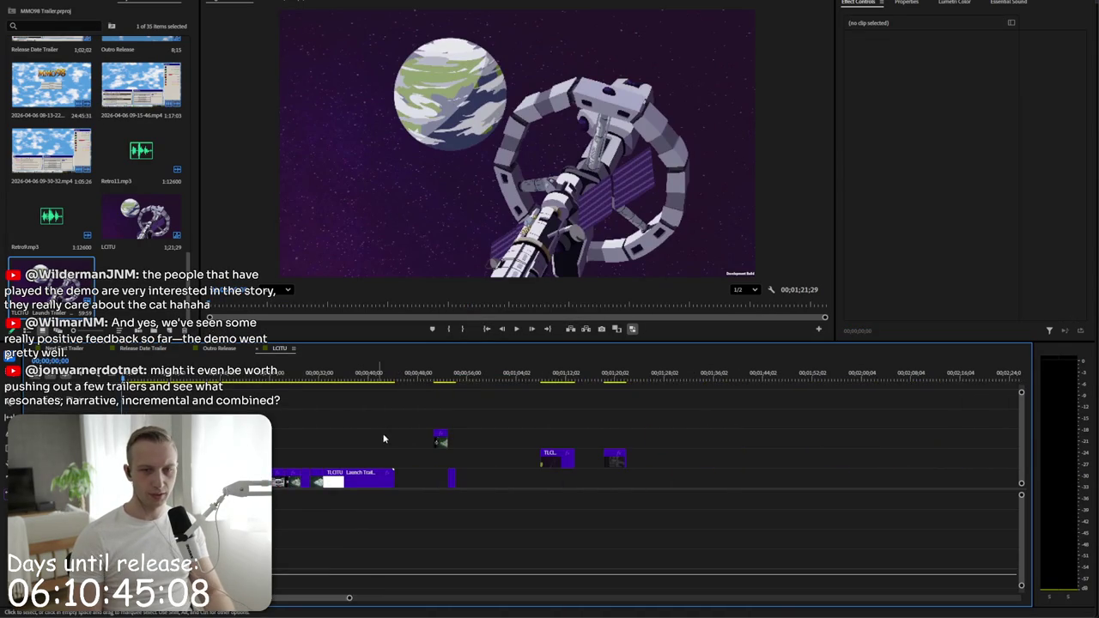
# - Apply the Crop effect to the 'Unit, you have a new mission' dialogue clip
pyautogui.moveTo(544, 378); pyautogui.dragTo(540, 376)
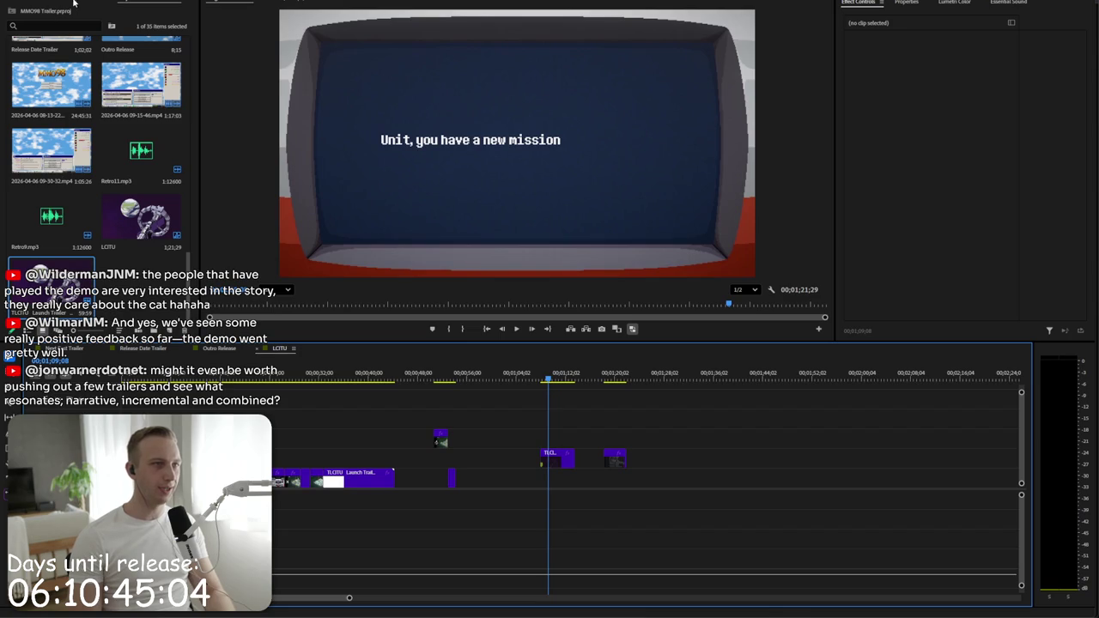
pyautogui.click(108, 2)
pyautogui.write('crop')
pyautogui.moveTo(58, 120); pyautogui.dragTo(545, 412)
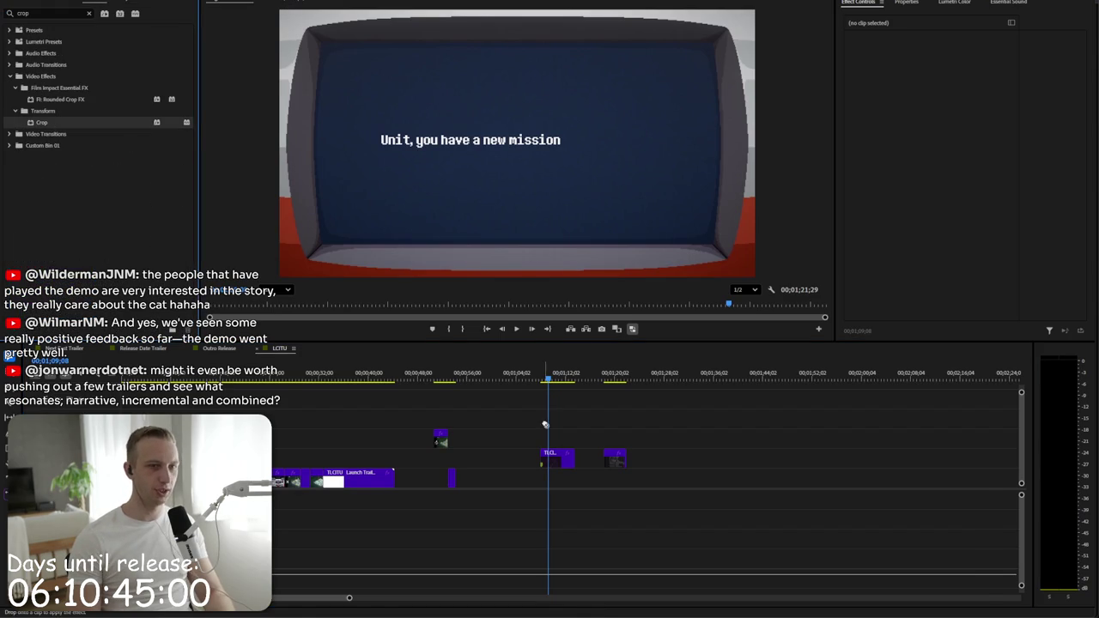
pyautogui.moveTo(554, 459); pyautogui.dragTo(554, 464)
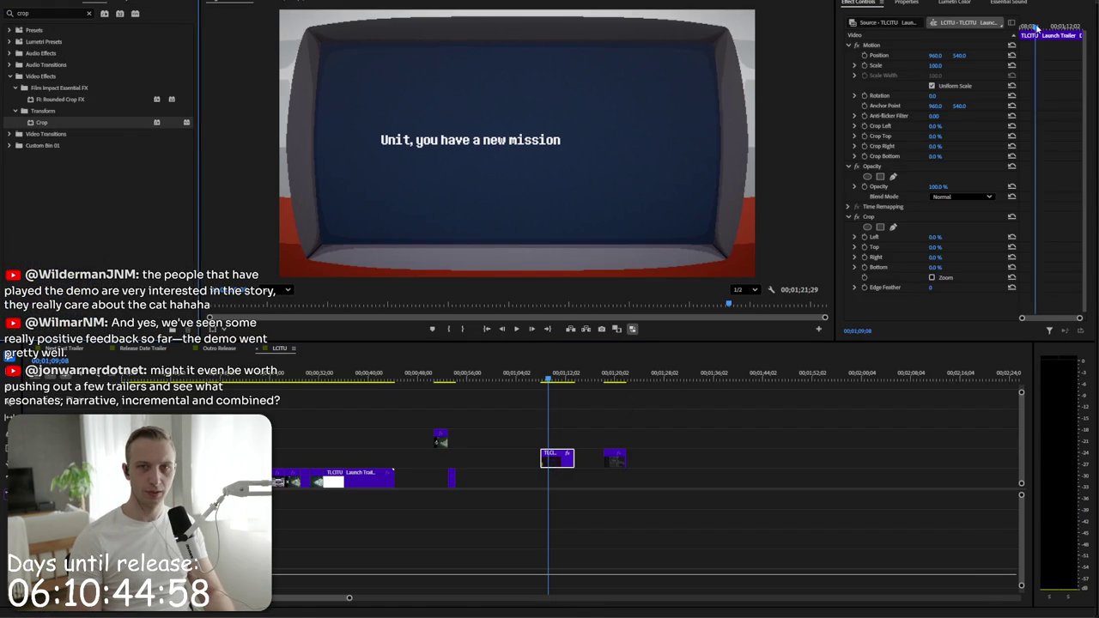
pyautogui.click(1038, 28)
pyautogui.click(1029, 28)
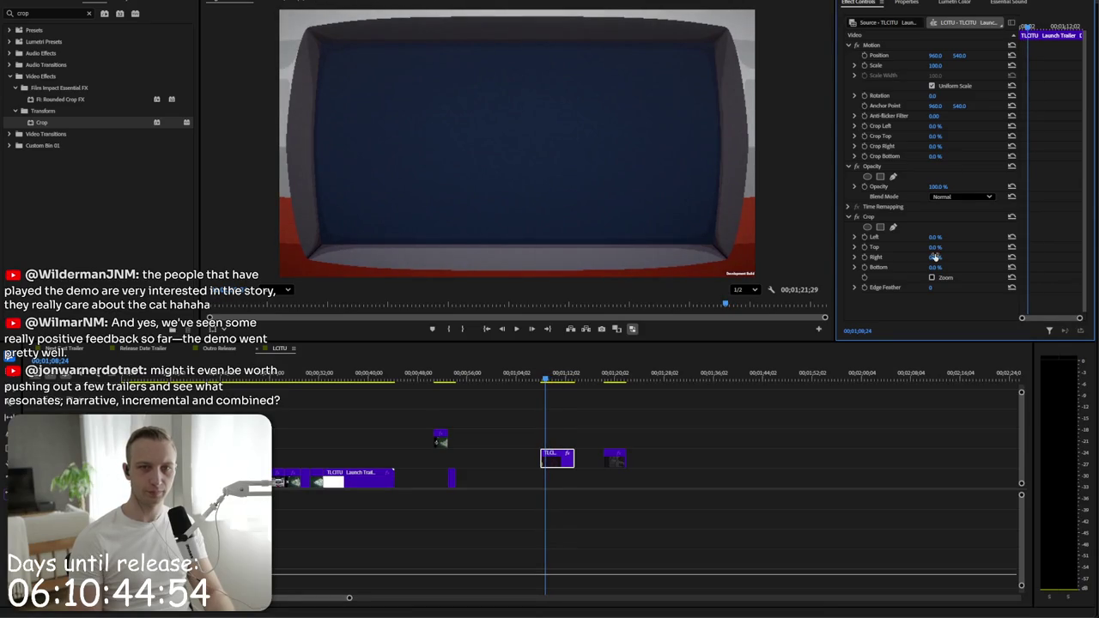
# - Crop the caption to Left 11.6%, Top 41.5%, Right 11.3%, Bottom 43.3%
pyautogui.moveTo(935, 237); pyautogui.dragTo(962, 248)
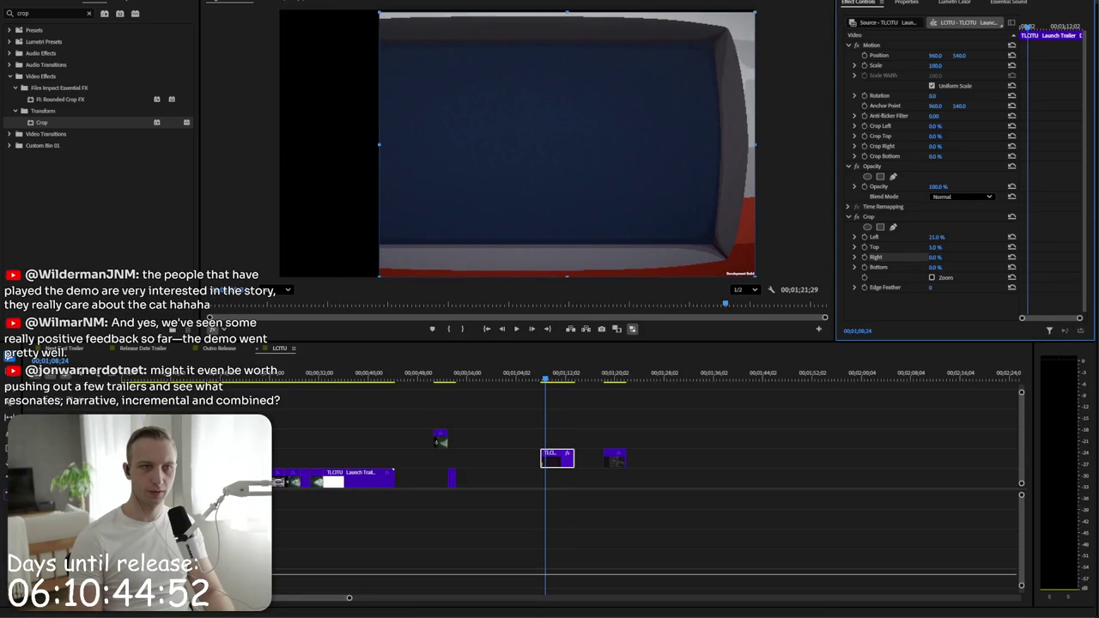
pyautogui.moveTo(759, 279); pyautogui.dragTo(711, 197)
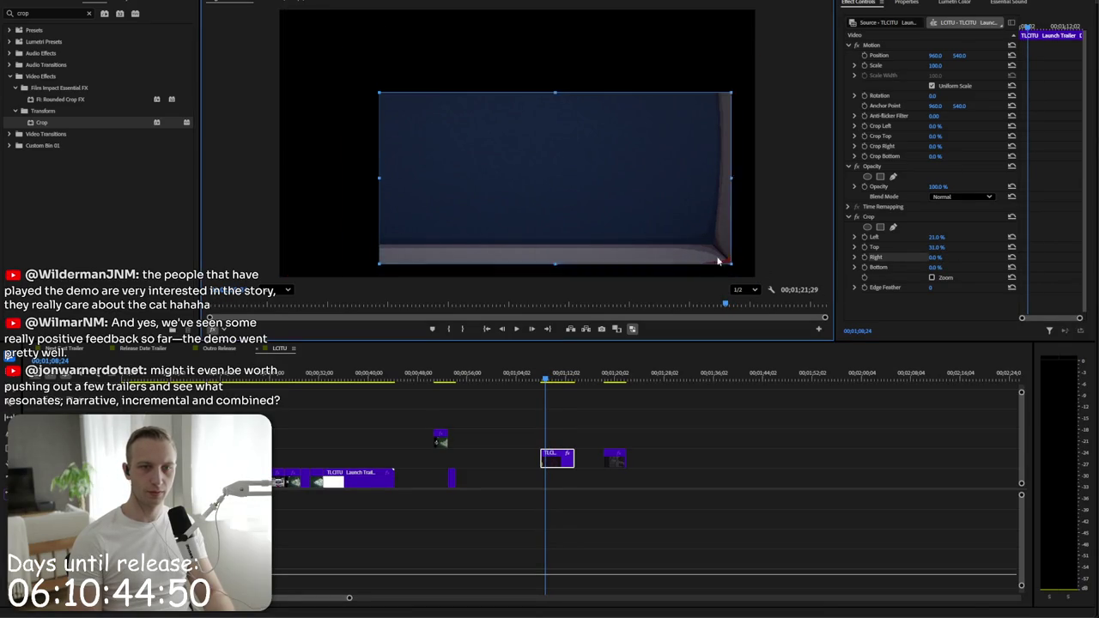
pyautogui.press('space')
pyautogui.press('space')
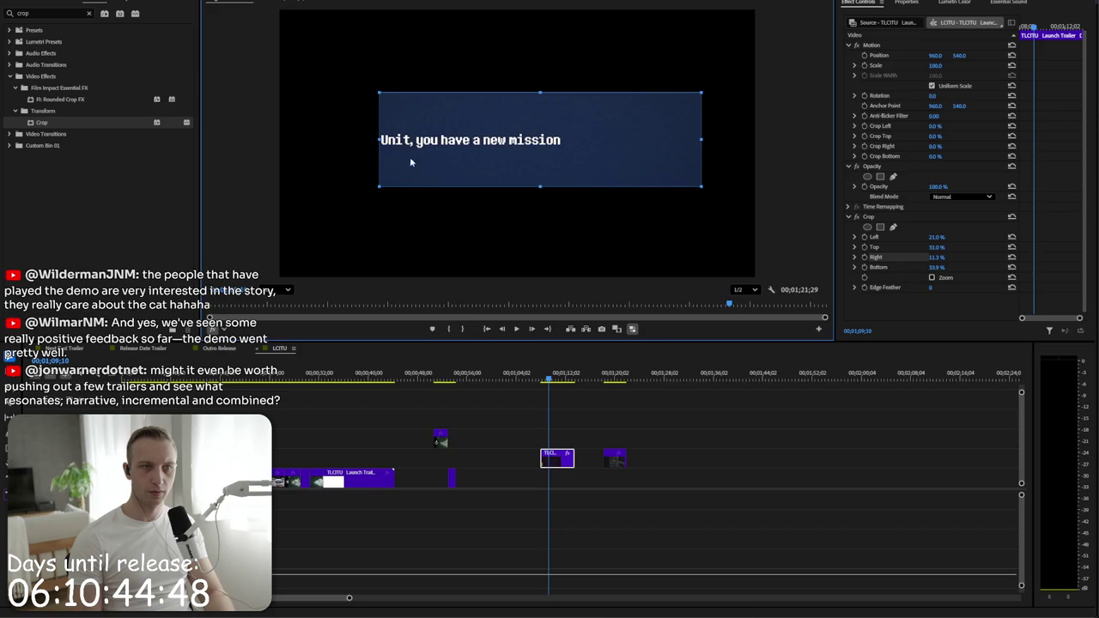
pyautogui.moveTo(378, 139); pyautogui.dragTo(324, 140)
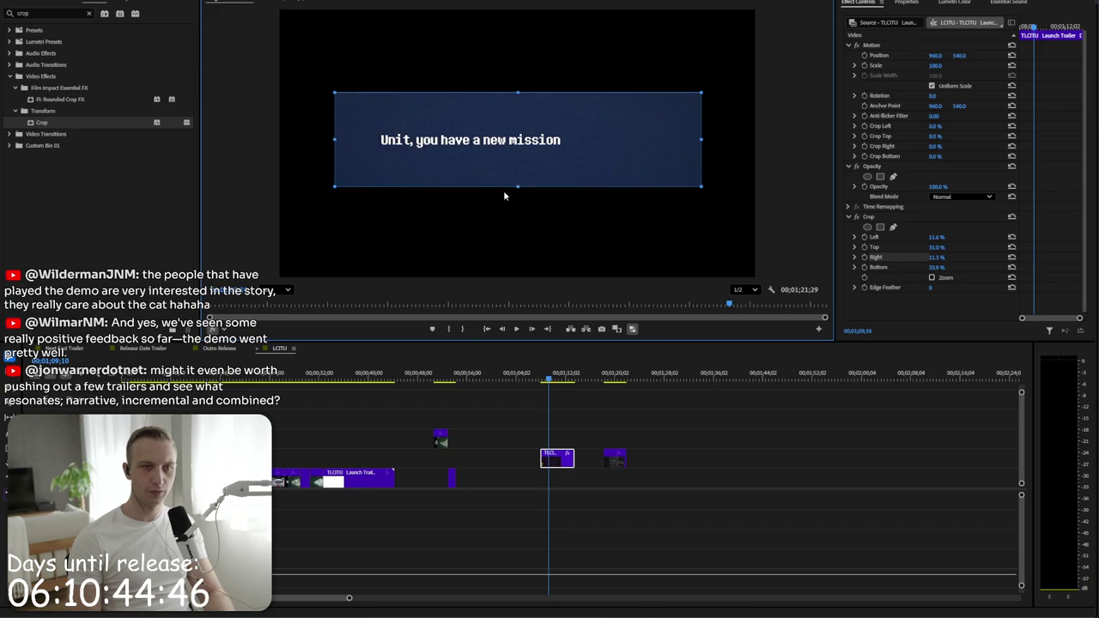
pyautogui.moveTo(516, 186); pyautogui.dragTo(512, 161)
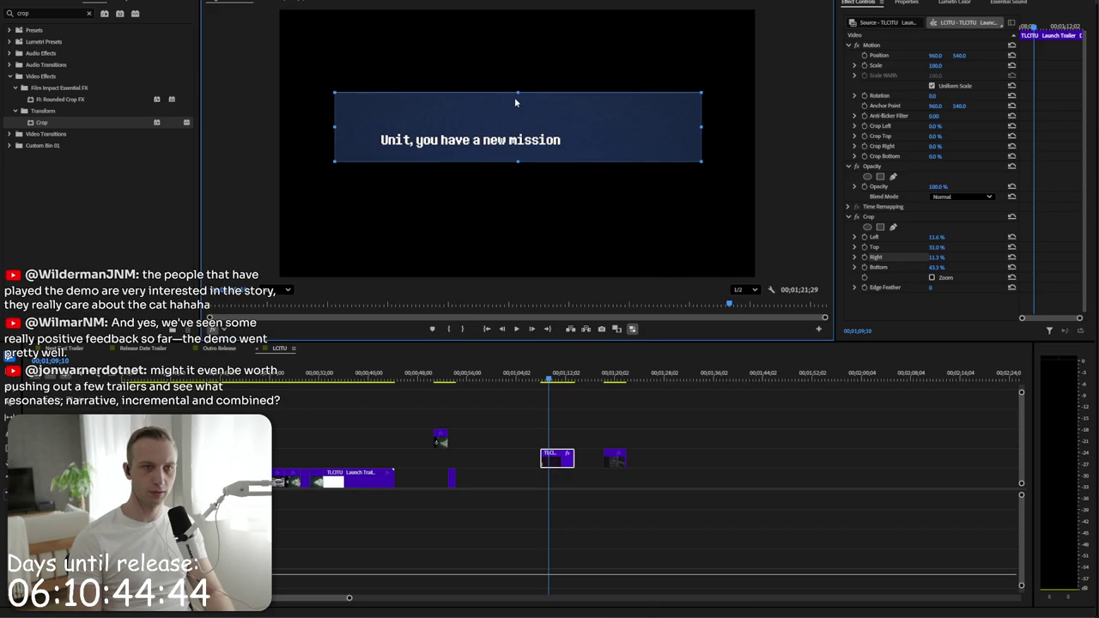
pyautogui.moveTo(515, 93); pyautogui.dragTo(516, 121)
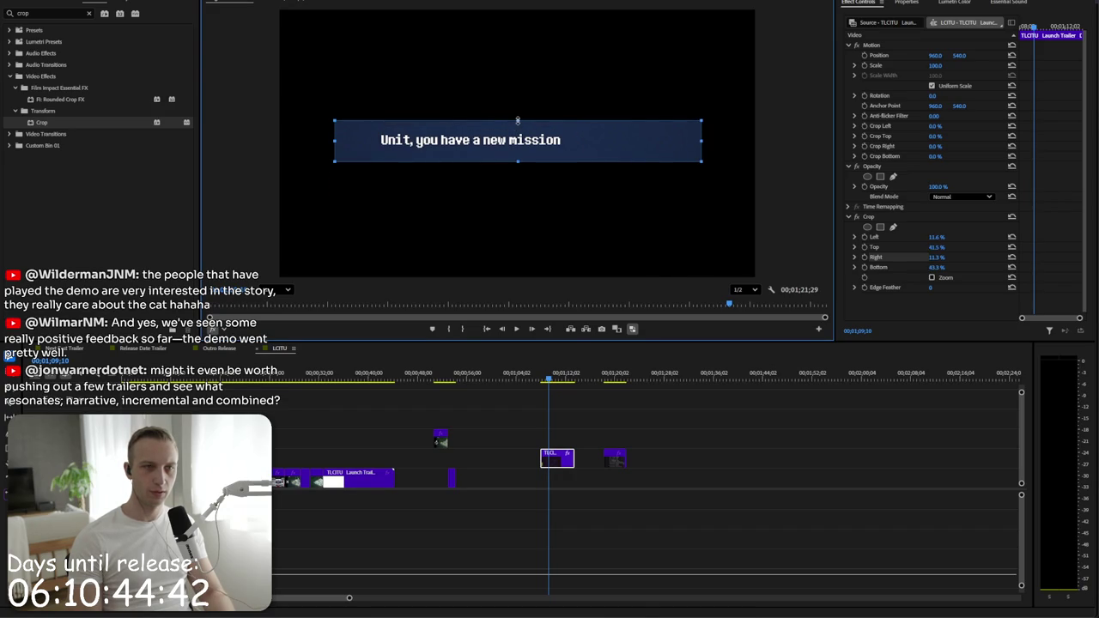
pyautogui.click(558, 458)
# - Move the 'Unit, you have a new mission' caption to the sequence start and lower it to Position Y 956
pyautogui.press('Delete')
pyautogui.press('Home')
pyautogui.press('space')
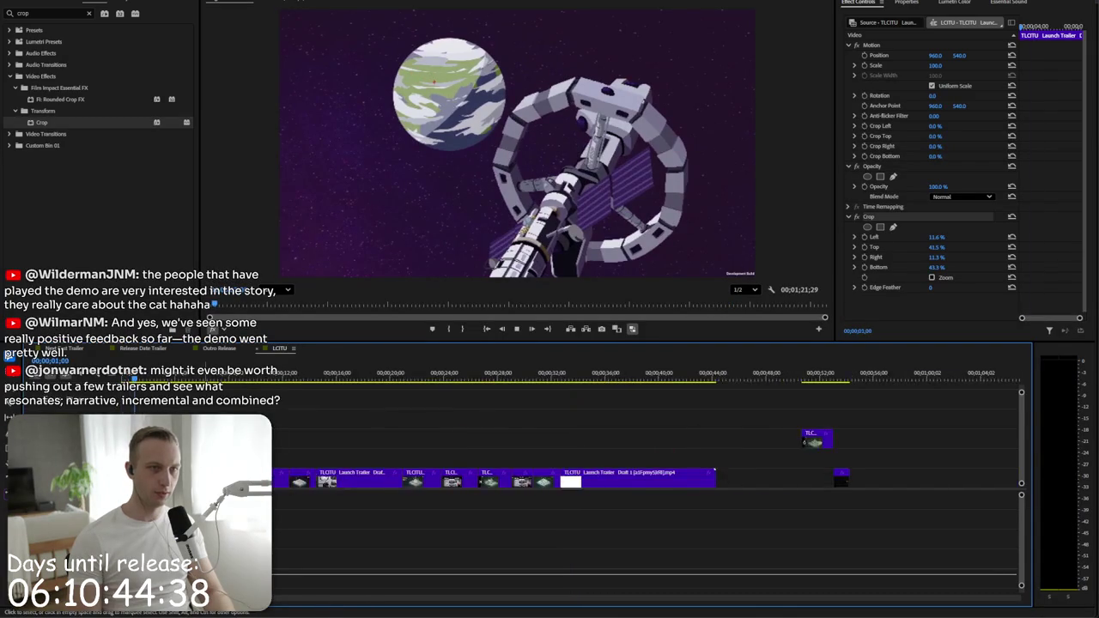
pyautogui.press('=')
pyautogui.press('=')
pyautogui.press('=')
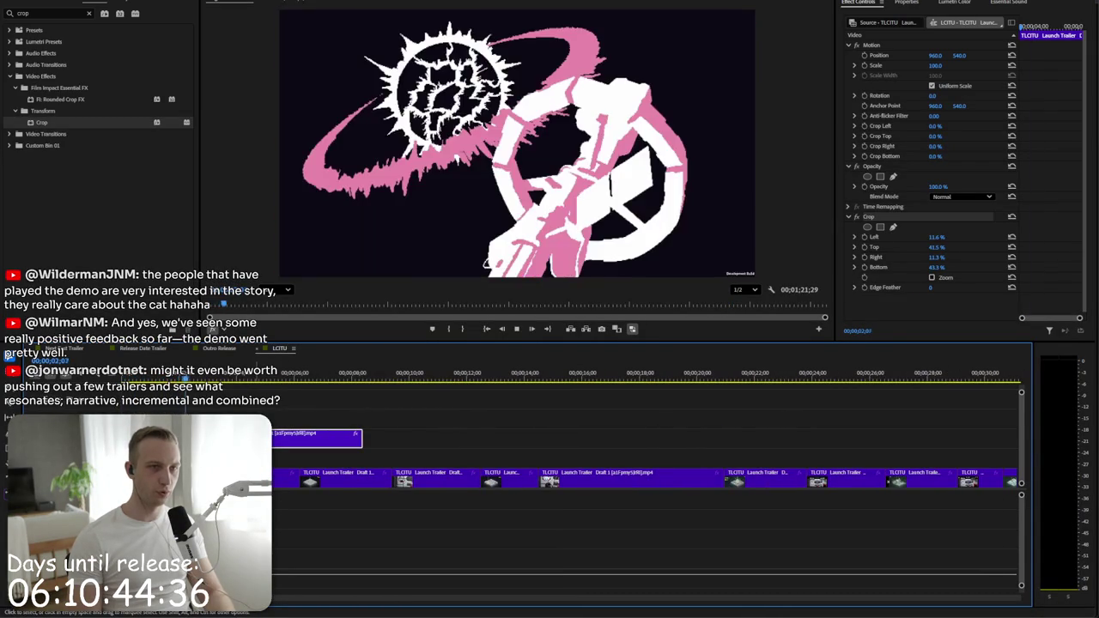
pyautogui.hotkey('ctrl', 'z')
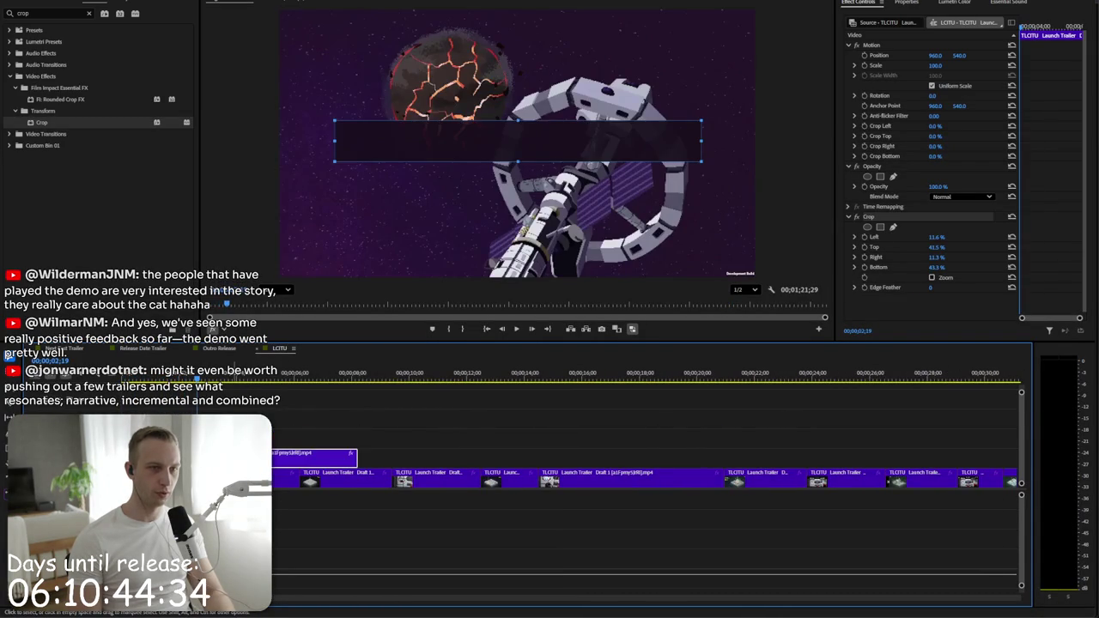
pyautogui.moveTo(944, 59); pyautogui.dragTo(988, 56)
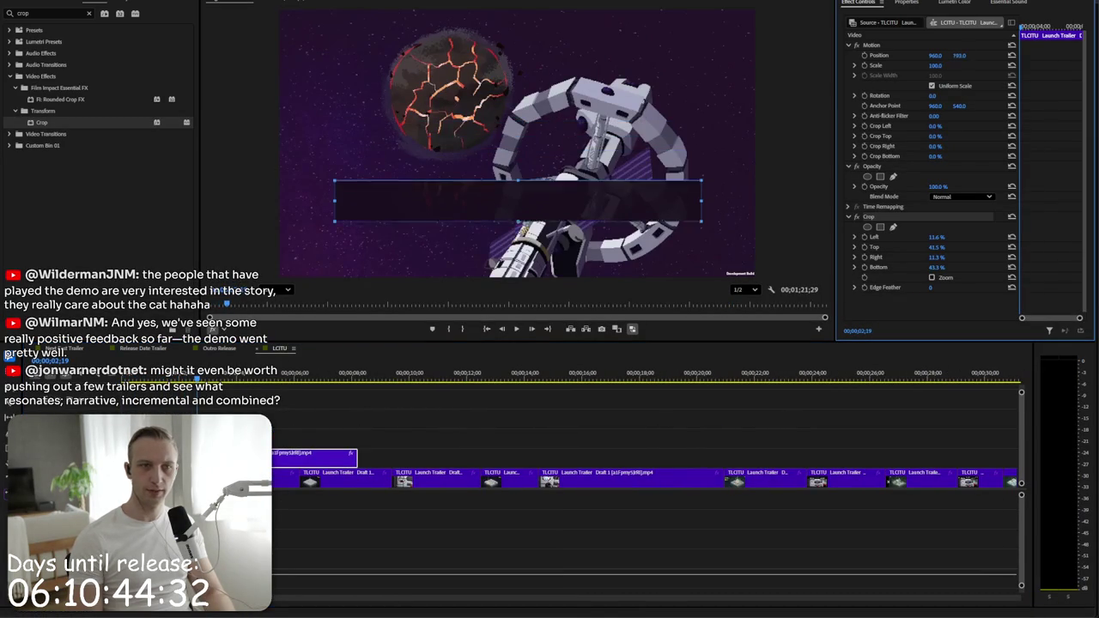
# - Fade the caption in with a Cross Dissolve on its start and preview the opening
pyautogui.doubleClick(34, 13)
pyautogui.write('cross')
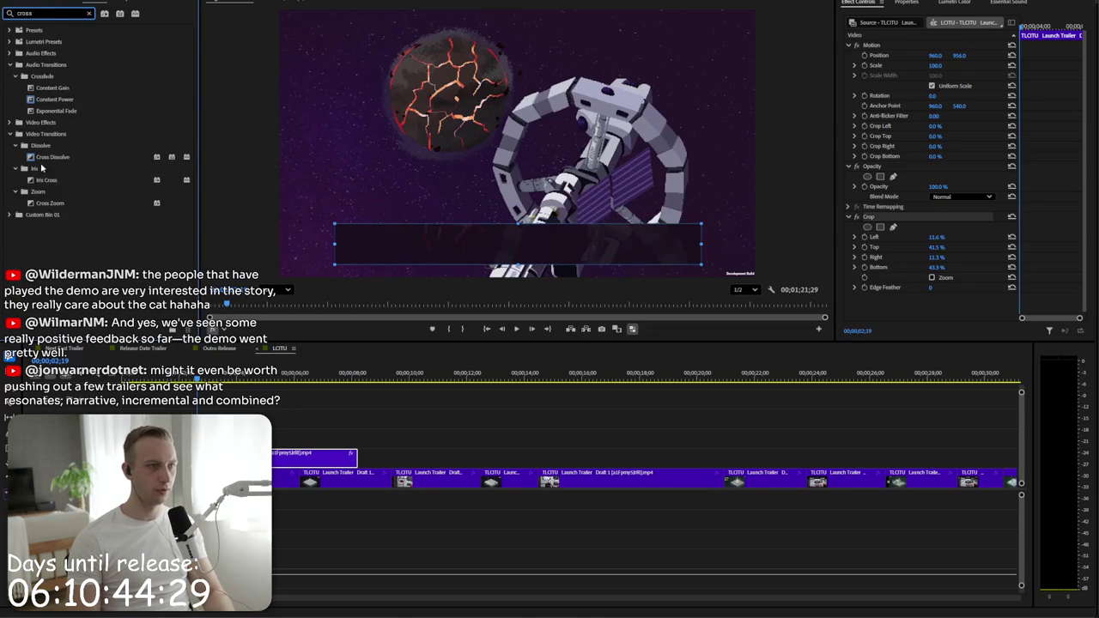
pyautogui.click(51, 157)
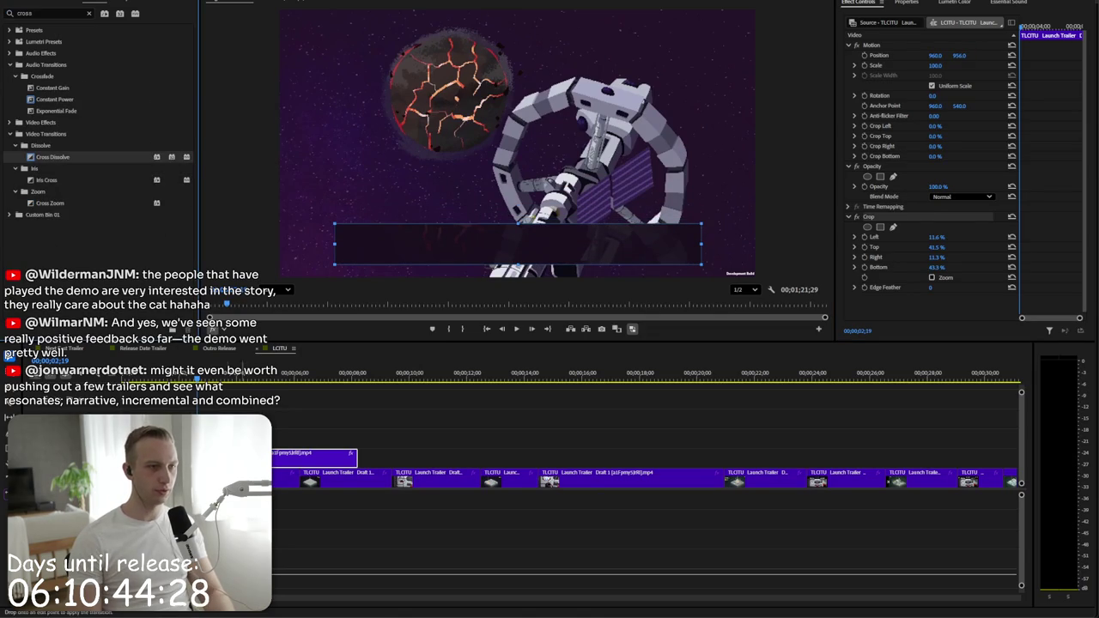
pyautogui.moveTo(52, 157); pyautogui.dragTo(275, 453)
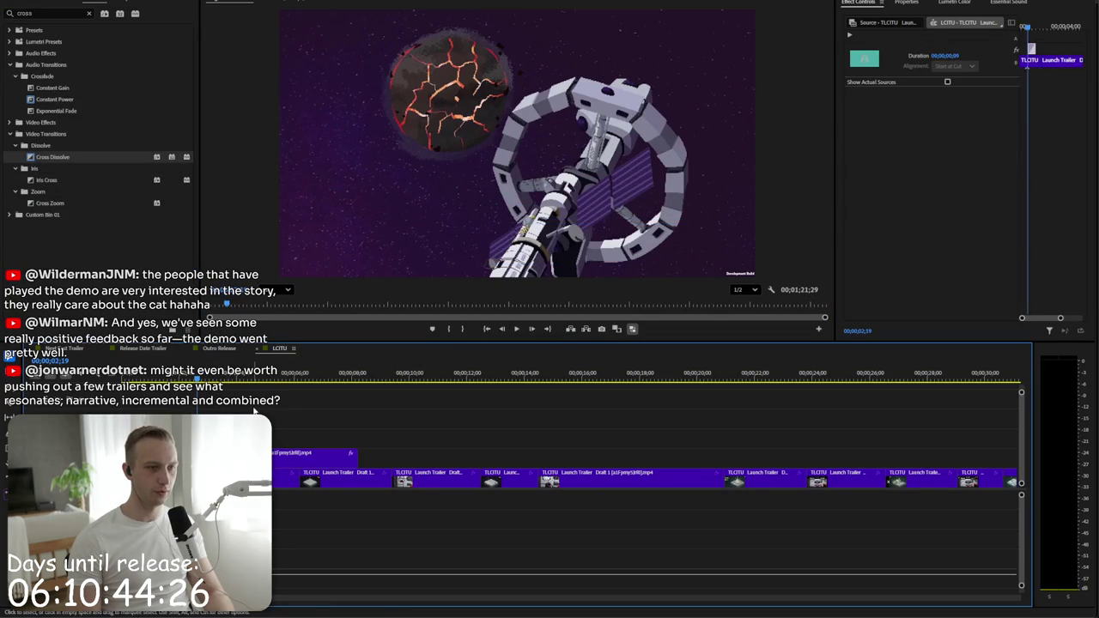
pyautogui.click(283, 516)
pyautogui.press('space')
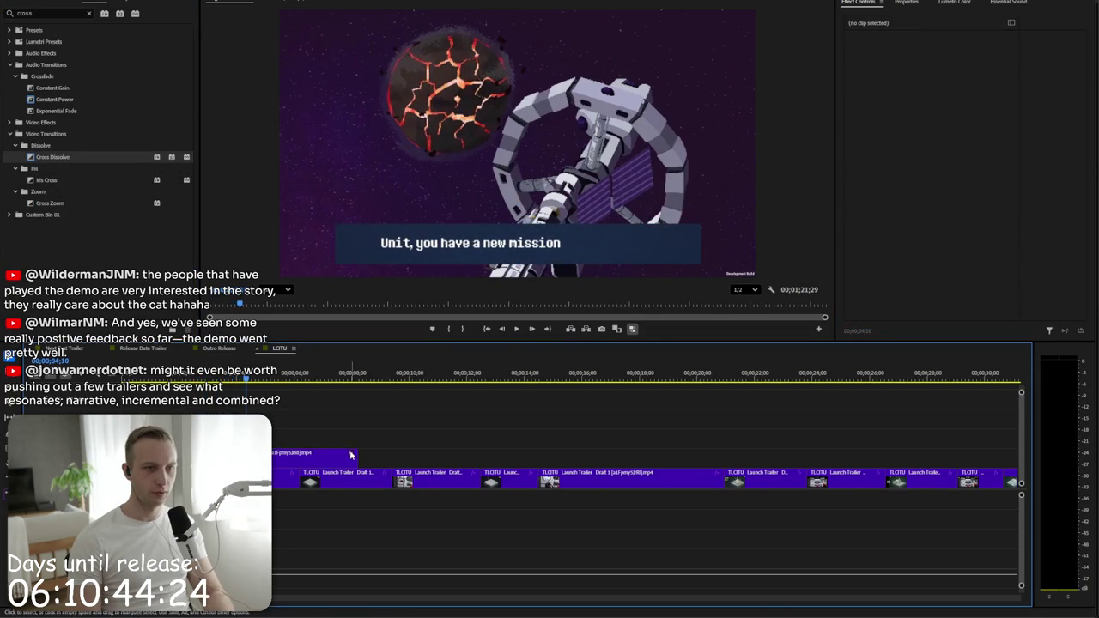
pyautogui.scroll(-5, 316, 441)
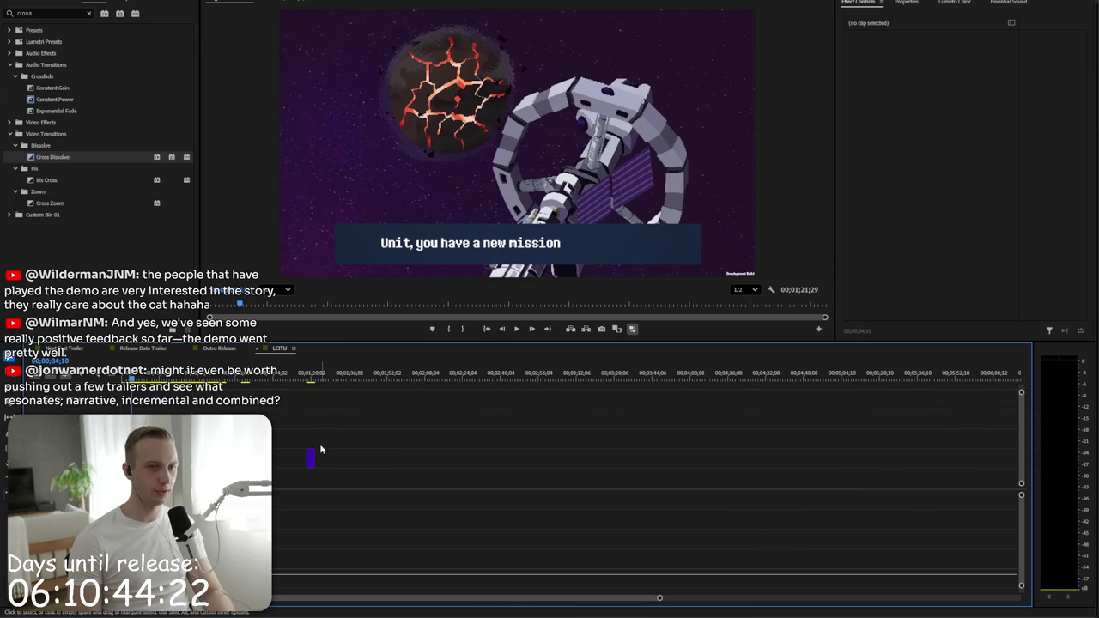
# - Select the later caption clip and reset its Motion Position to 960, 540
pyautogui.moveTo(242, 382)
pyautogui.mouseDown()
pyautogui.moveTo(311, 393)
pyautogui.moveTo(285, 409)
pyautogui.mouseUp()
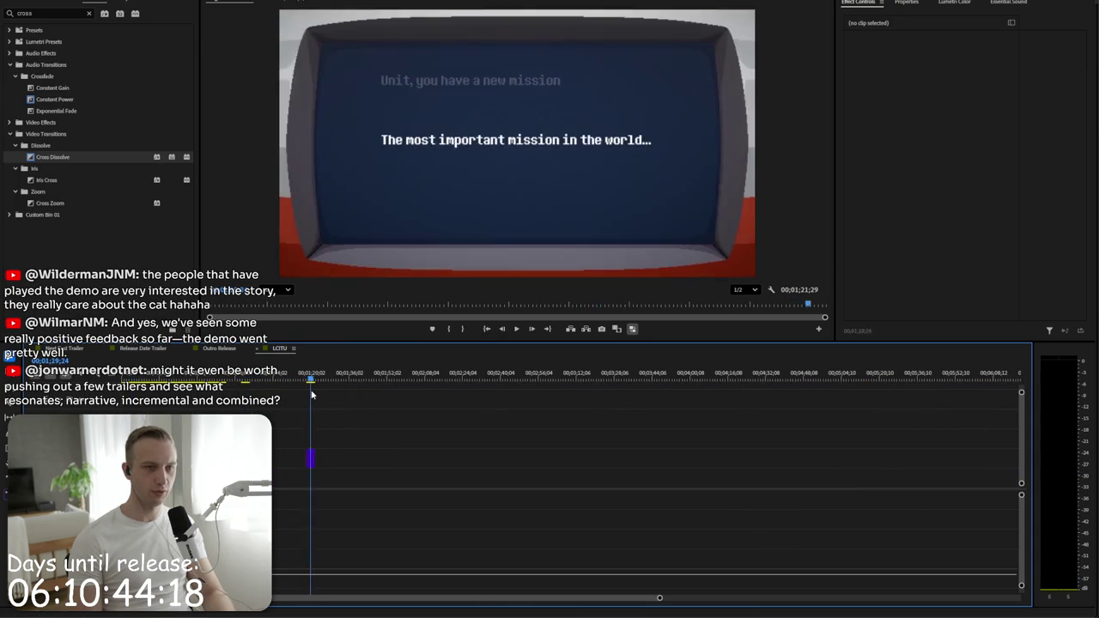
pyautogui.click(309, 458)
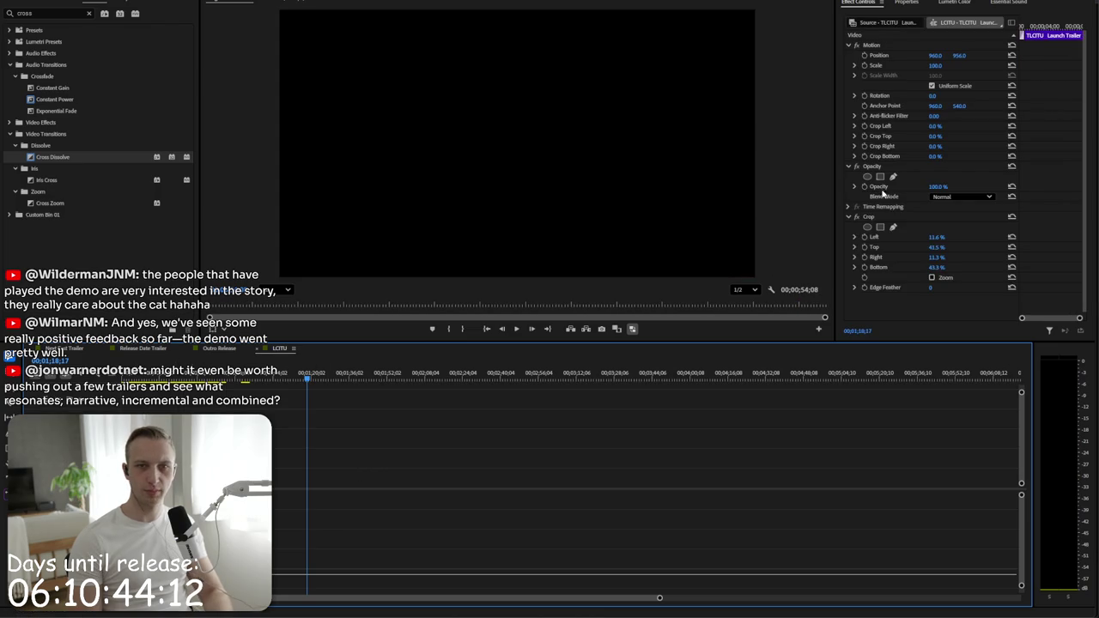
pyautogui.click(878, 216)
pyautogui.click(171, 381)
pyautogui.press('=')
pyautogui.press('=')
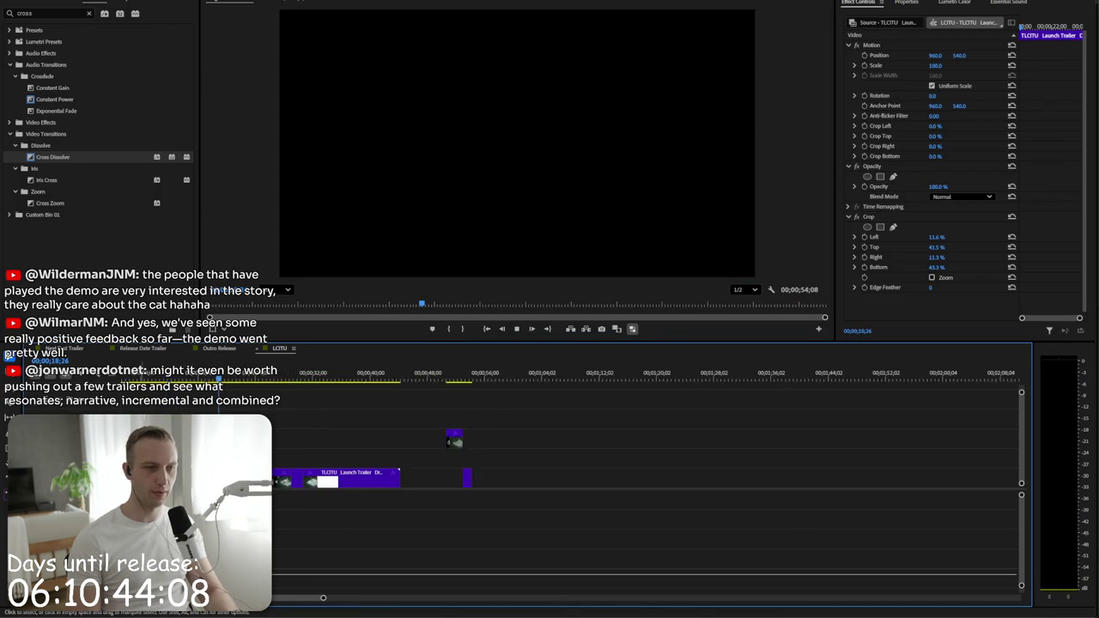
pyautogui.click(344, 379)
pyautogui.click(145, 378)
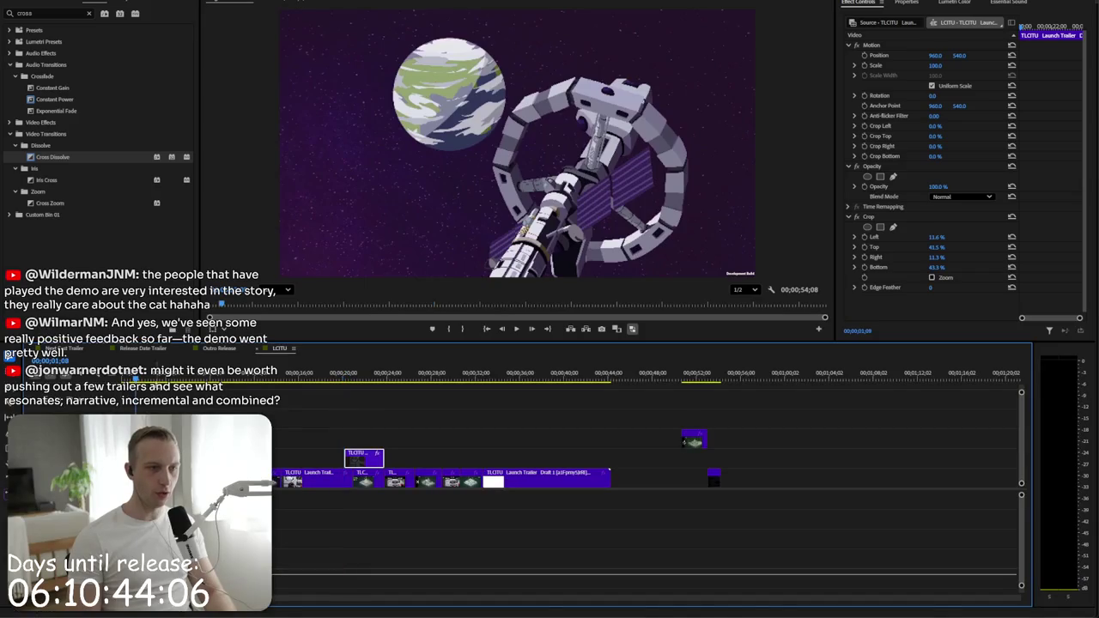
# - Play the opening to review the mission caption over the gameplay shot
pyautogui.click(284, 438)
pyautogui.press('space')
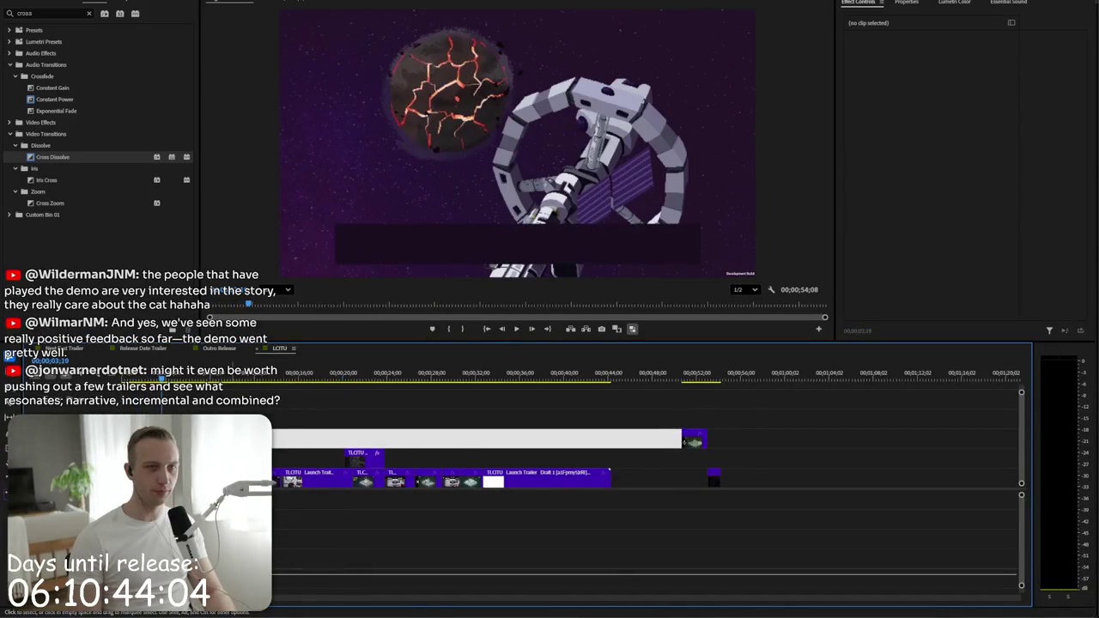
pyautogui.click(277, 421)
pyautogui.press('space')
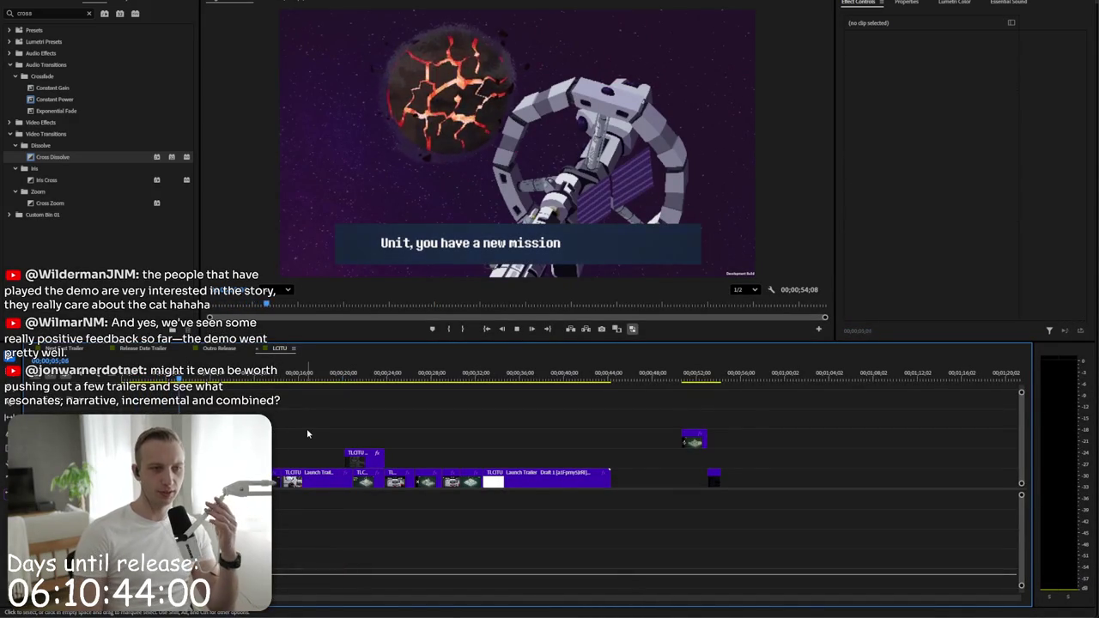
pyautogui.press('space')
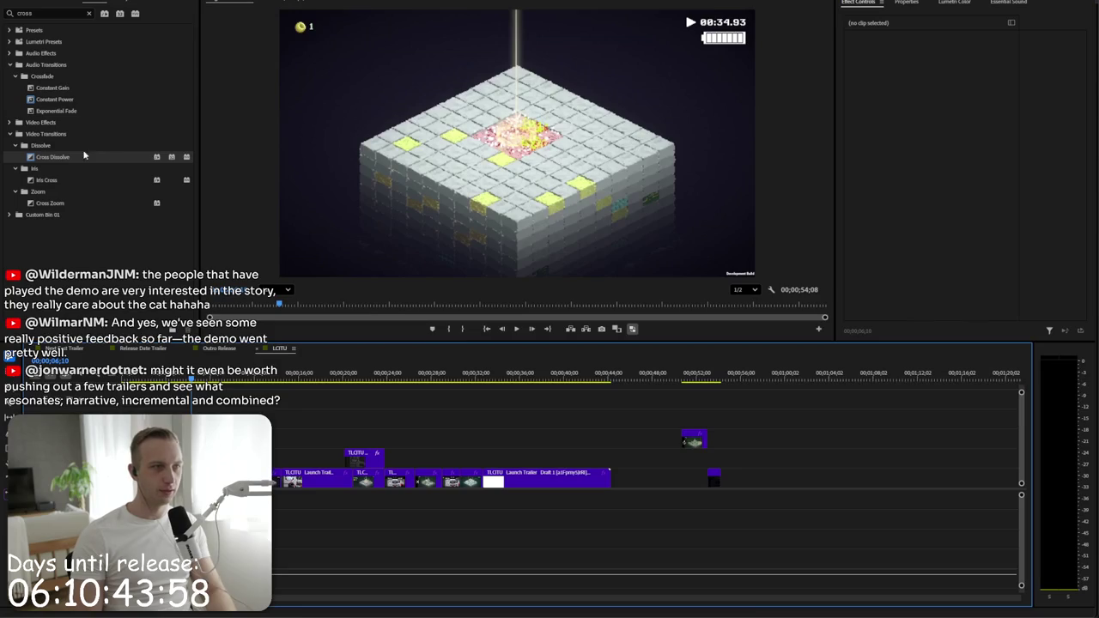
# - Fade the caption out with a Cross Dissolve around 0:06, then move the second caption near the start
pyautogui.click(52, 156)
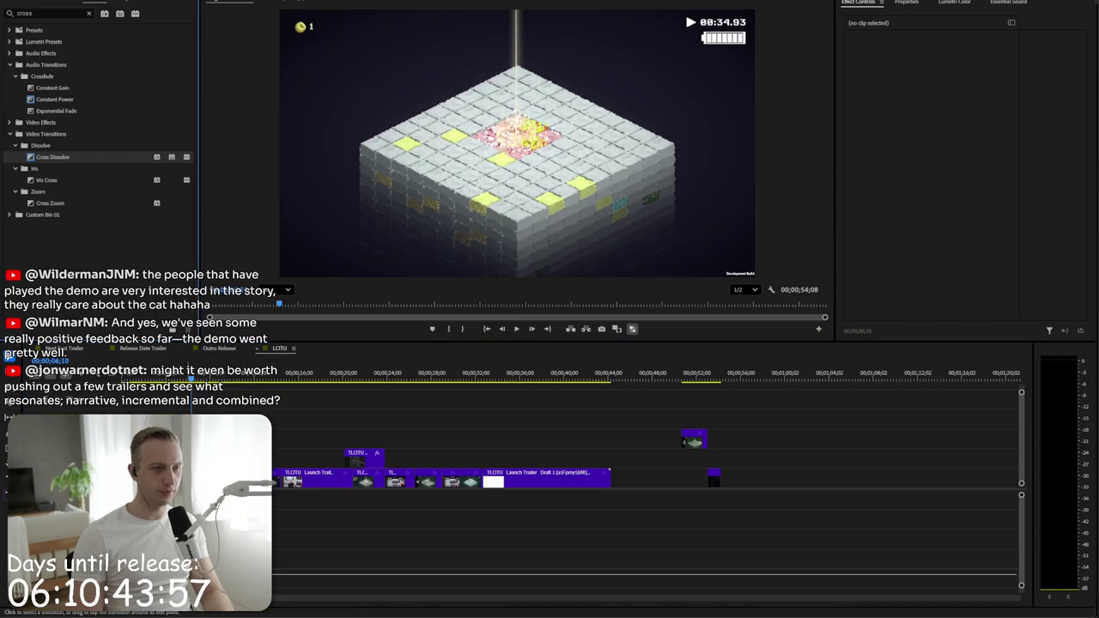
pyautogui.press('=')
pyautogui.press('=')
pyautogui.press('=')
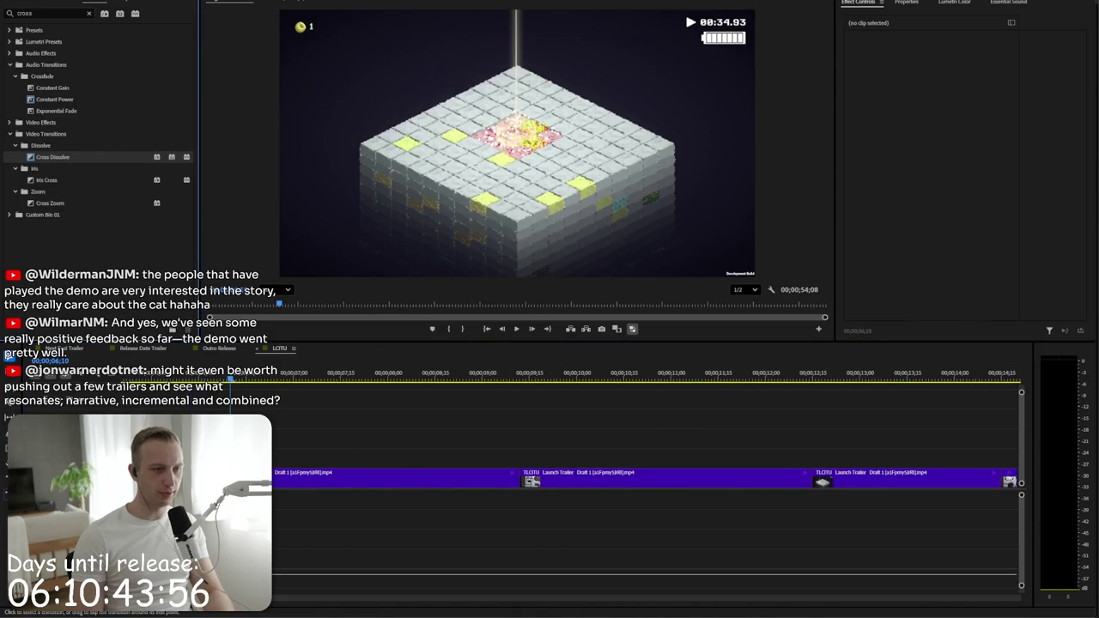
pyautogui.scroll(3, 644, 481)
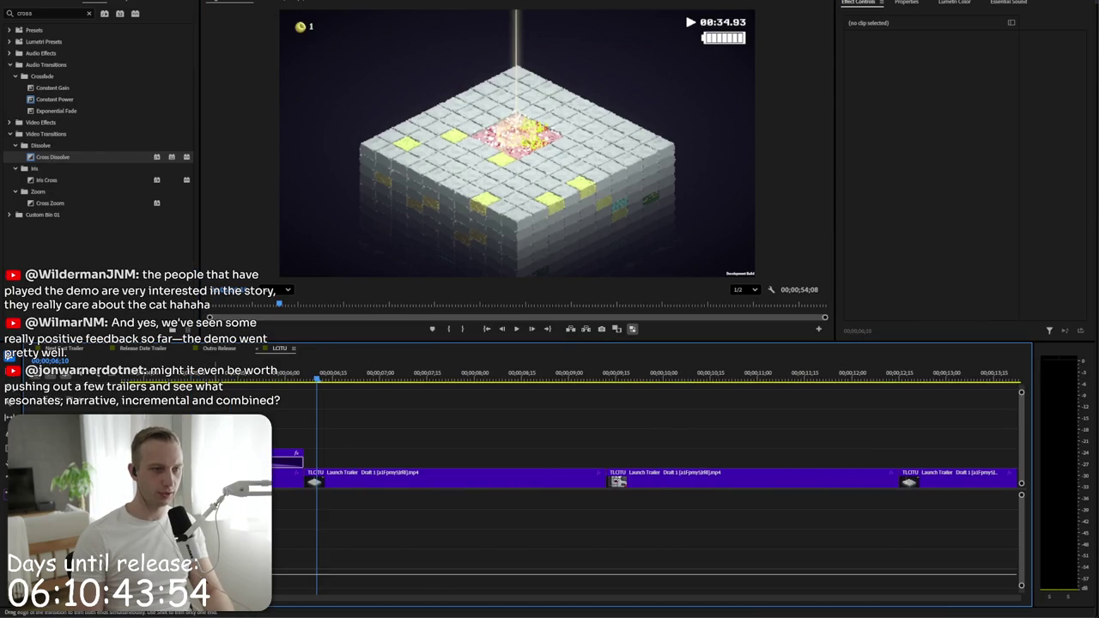
pyautogui.click(254, 384)
pyautogui.press('space')
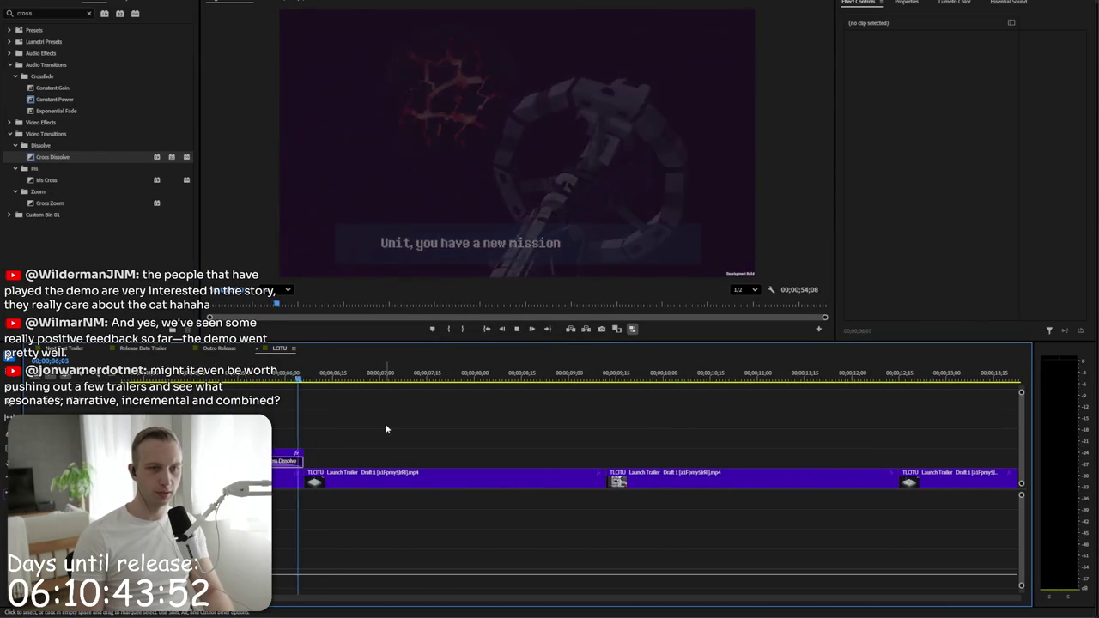
pyautogui.press('-')
pyautogui.press('-')
pyautogui.press('-')
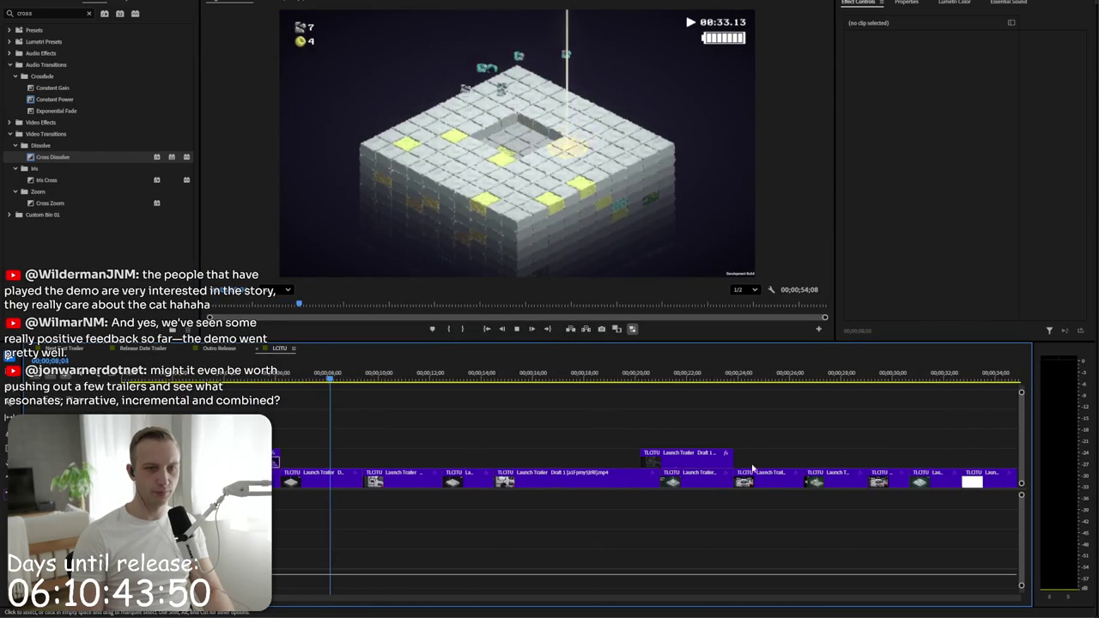
pyautogui.press('space')
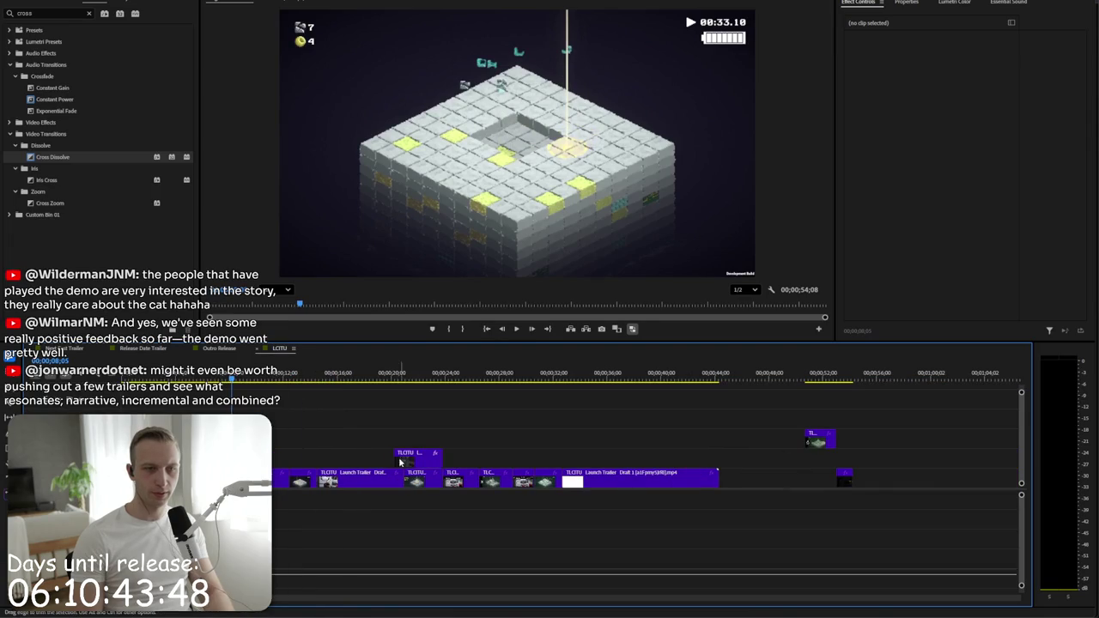
pyautogui.moveTo(418, 457); pyautogui.dragTo(283, 457)
pyautogui.press('space')
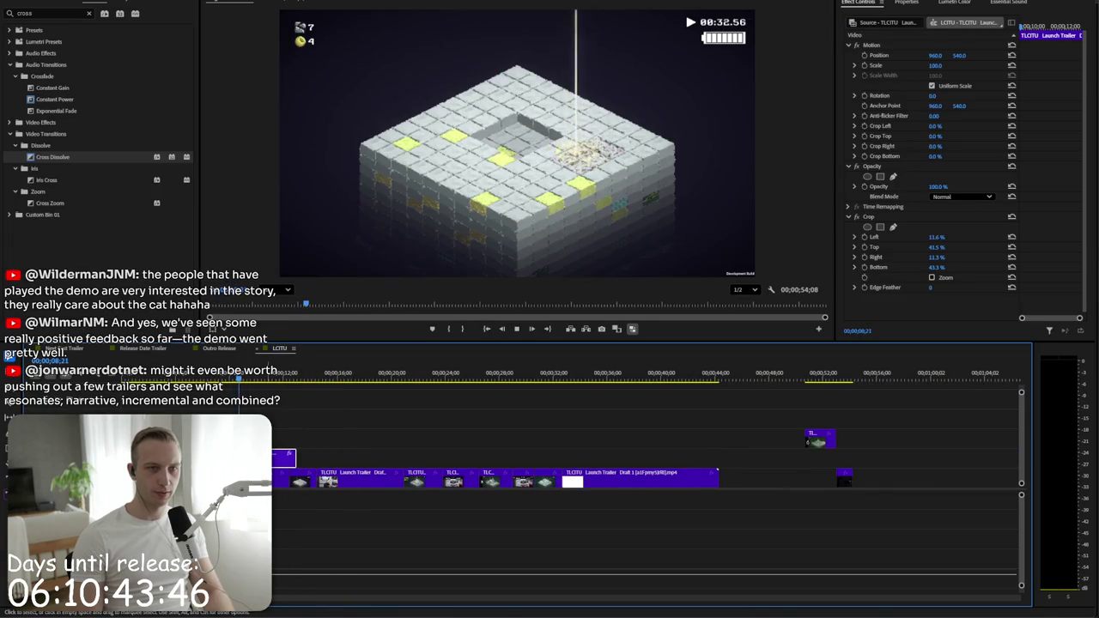
# - Lower the second caption, add a Cross Dissolve to its start, and scale it to 71%
pyautogui.press('space')
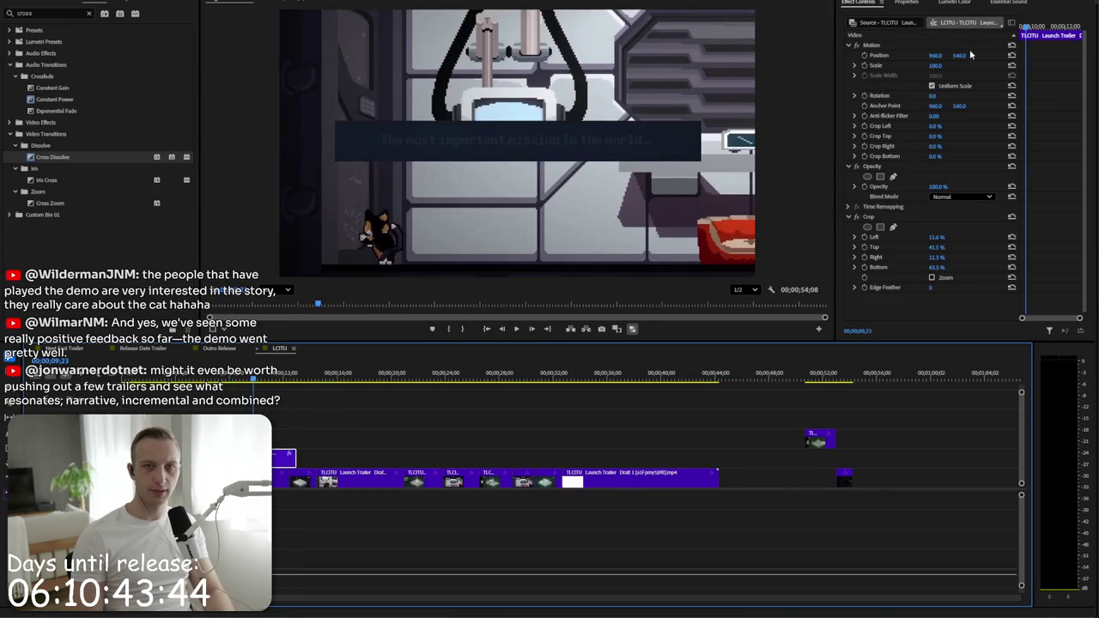
pyautogui.moveTo(959, 55); pyautogui.dragTo(1031, 55)
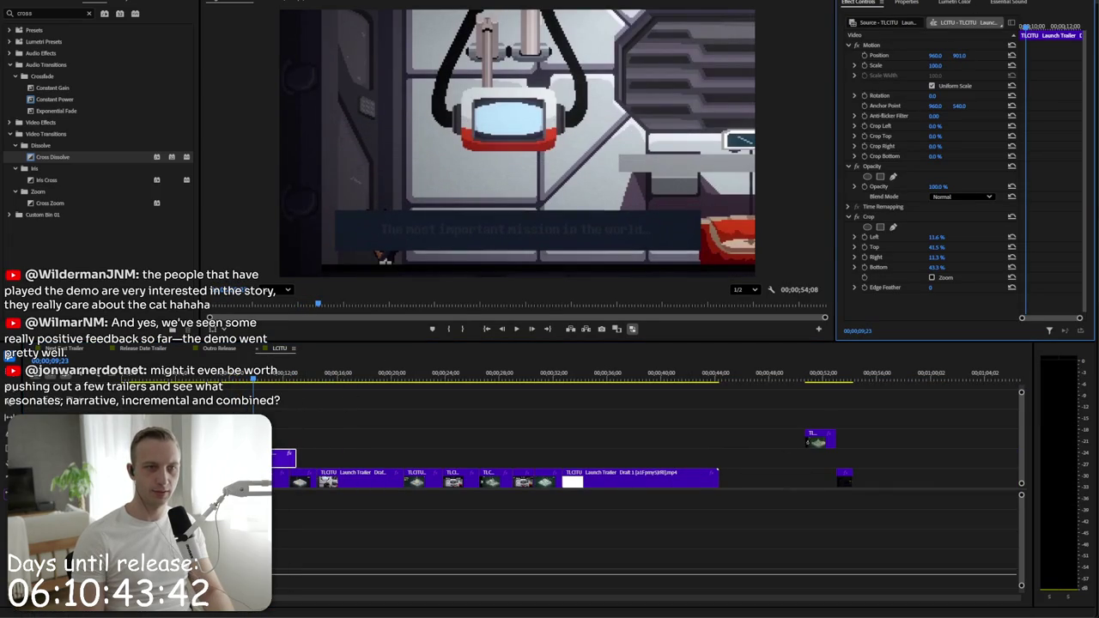
pyautogui.moveTo(72, 157); pyautogui.dragTo(288, 455)
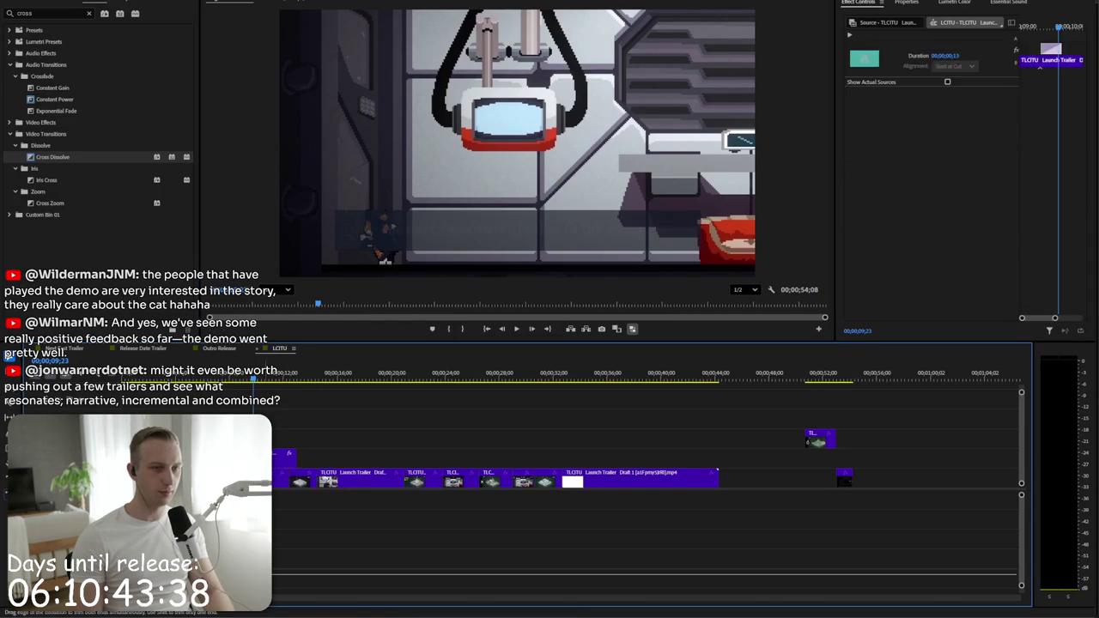
pyautogui.click(284, 457)
pyautogui.moveTo(938, 66); pyautogui.dragTo(913, 66)
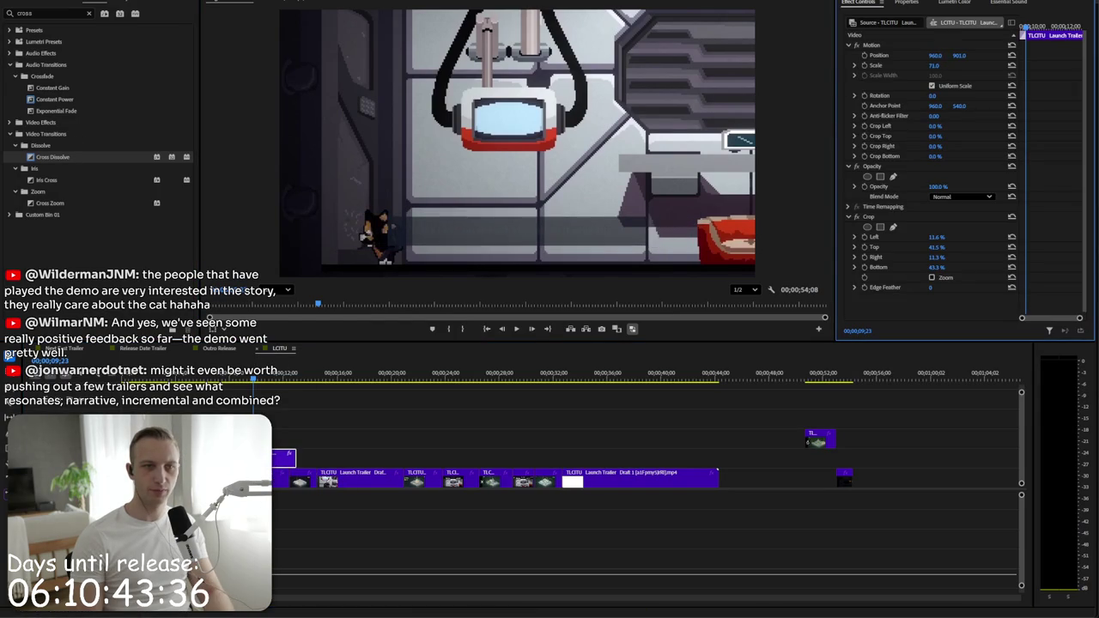
# - Scale the first gameplay clip to 106% and shift the footage left in the frame
pyautogui.click(279, 478)
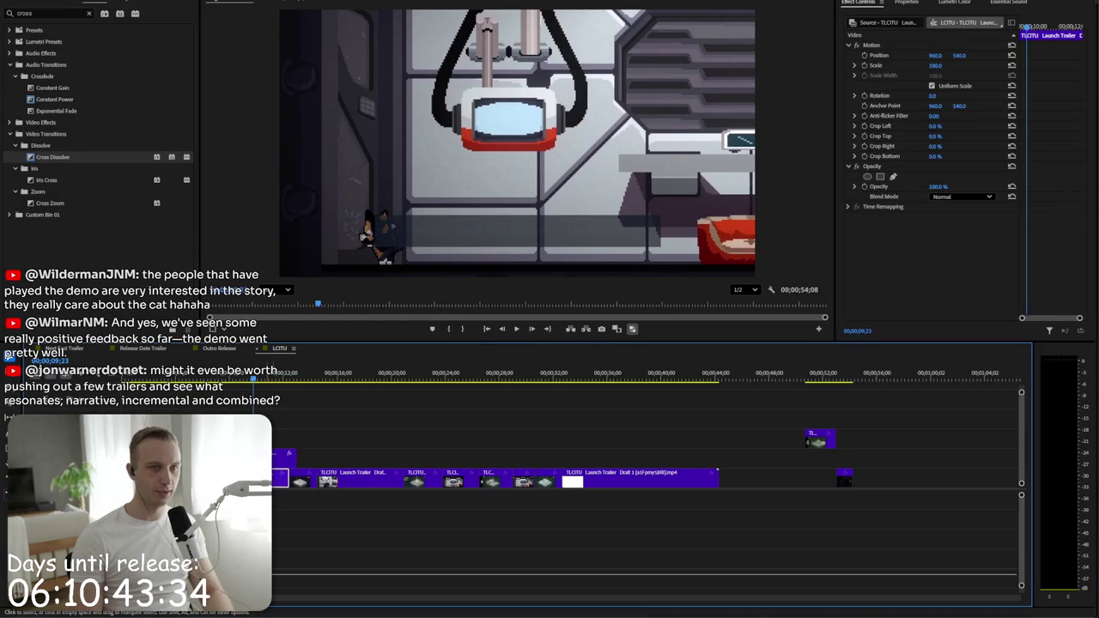
pyautogui.moveTo(935, 65); pyautogui.dragTo(946, 65)
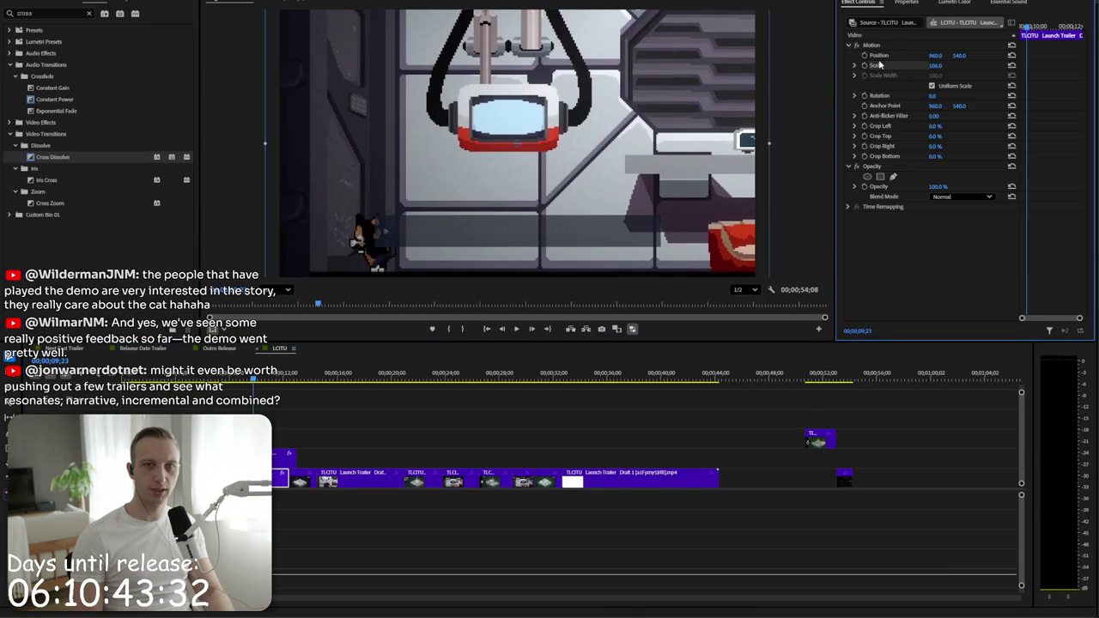
pyautogui.moveTo(466, 179)
pyautogui.mouseDown()
pyautogui.moveTo(437, 186)
pyautogui.moveTo(445, 183)
pyautogui.mouseUp()
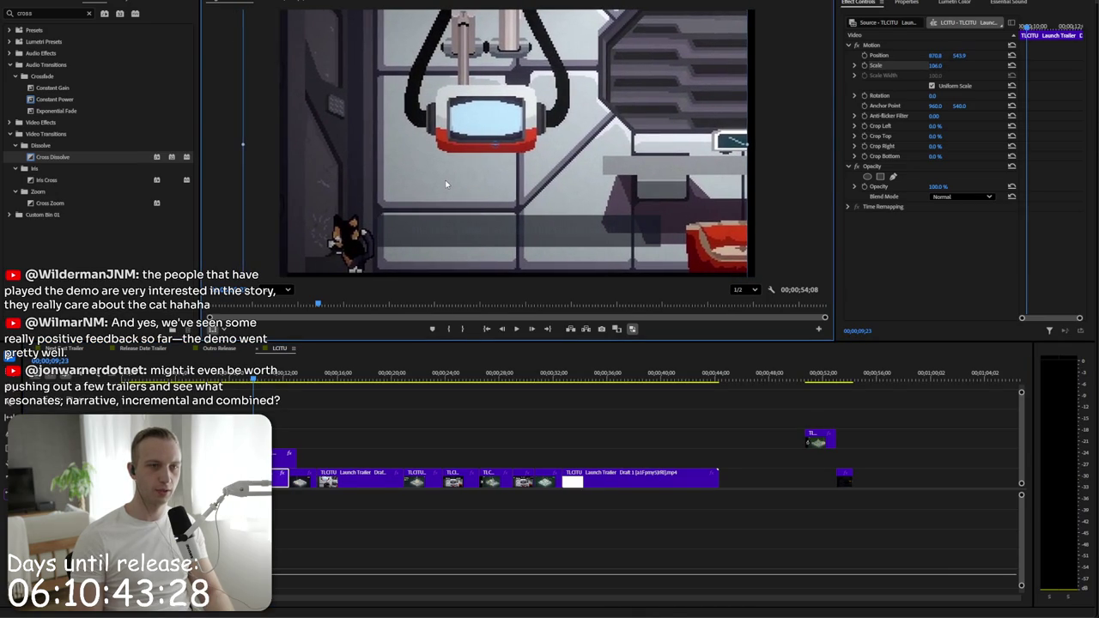
pyautogui.press('space')
# - Lower the caption further to Position 960, 952 and check it in playback
pyautogui.press('=')
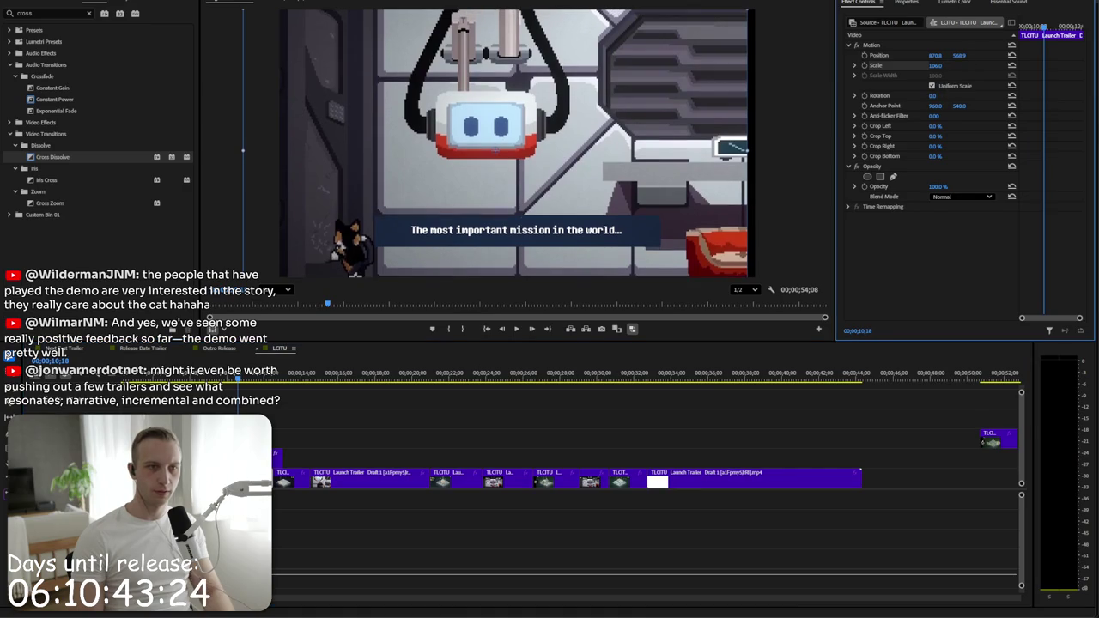
pyautogui.click(548, 259)
pyautogui.moveTo(933, 55); pyautogui.dragTo(955, 55)
pyautogui.press('space')
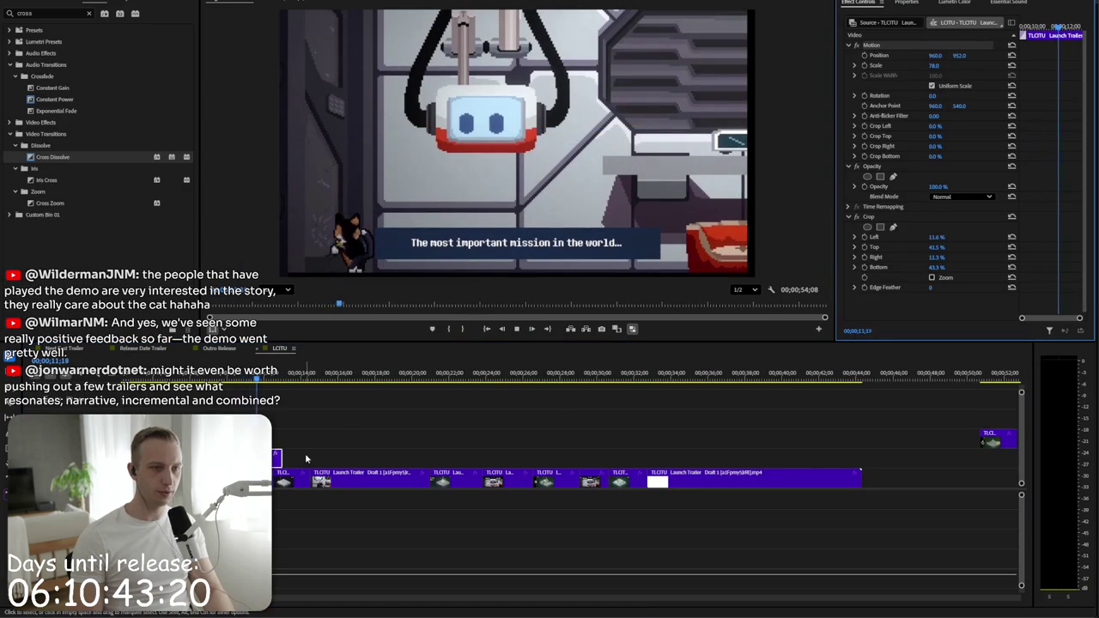
pyautogui.press('space')
pyautogui.press('space')
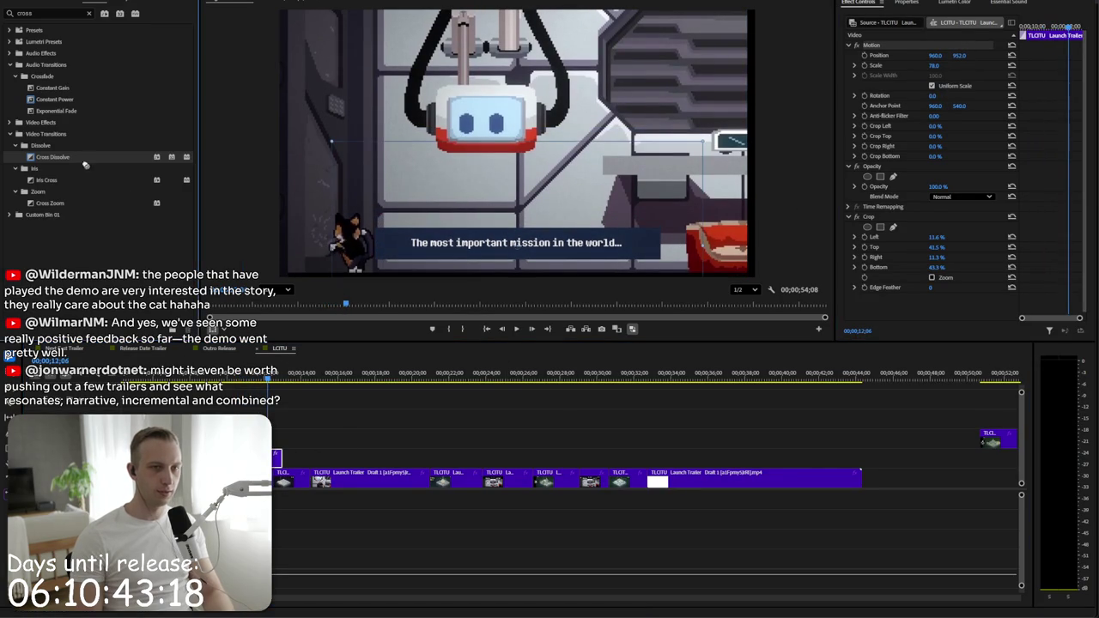
# - Add and lengthen a Cross Dissolve on the caption's start, then preview the fade-in
pyautogui.moveTo(275, 457); pyautogui.dragTo(276, 456)
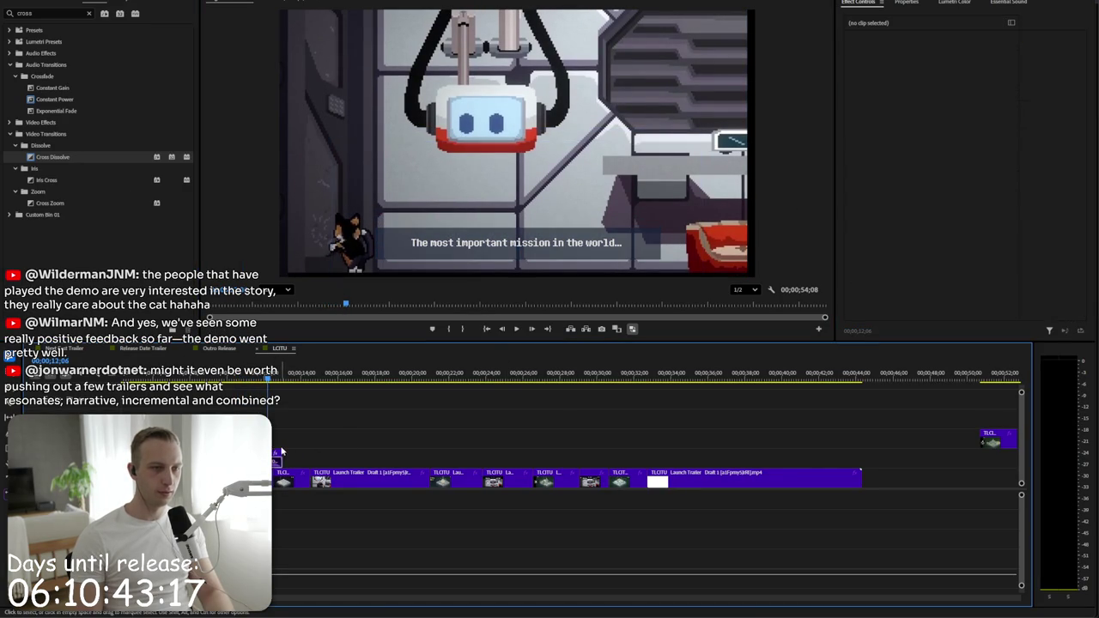
pyautogui.moveTo(281, 452); pyautogui.dragTo(980, 439)
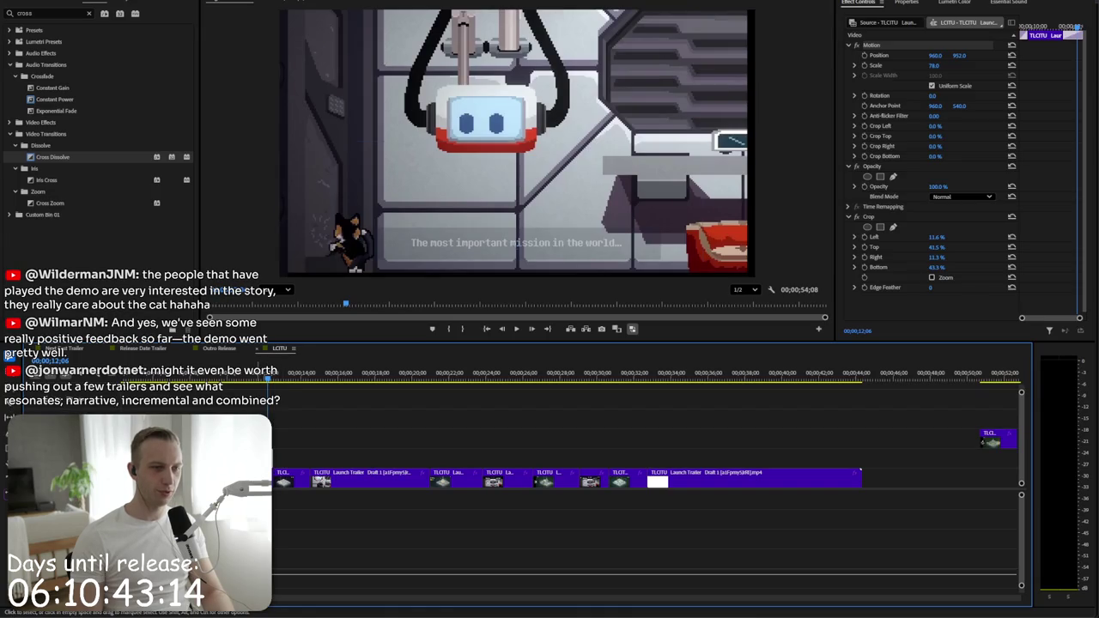
pyautogui.click(353, 432)
pyautogui.press('space')
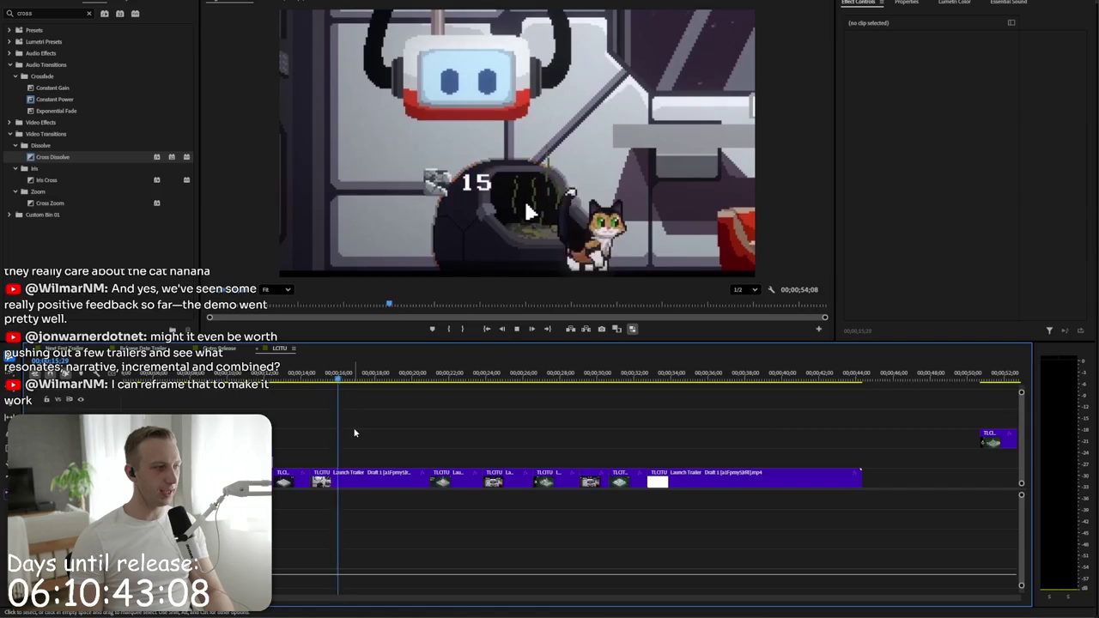
pyautogui.press('space')
pyautogui.press('-')
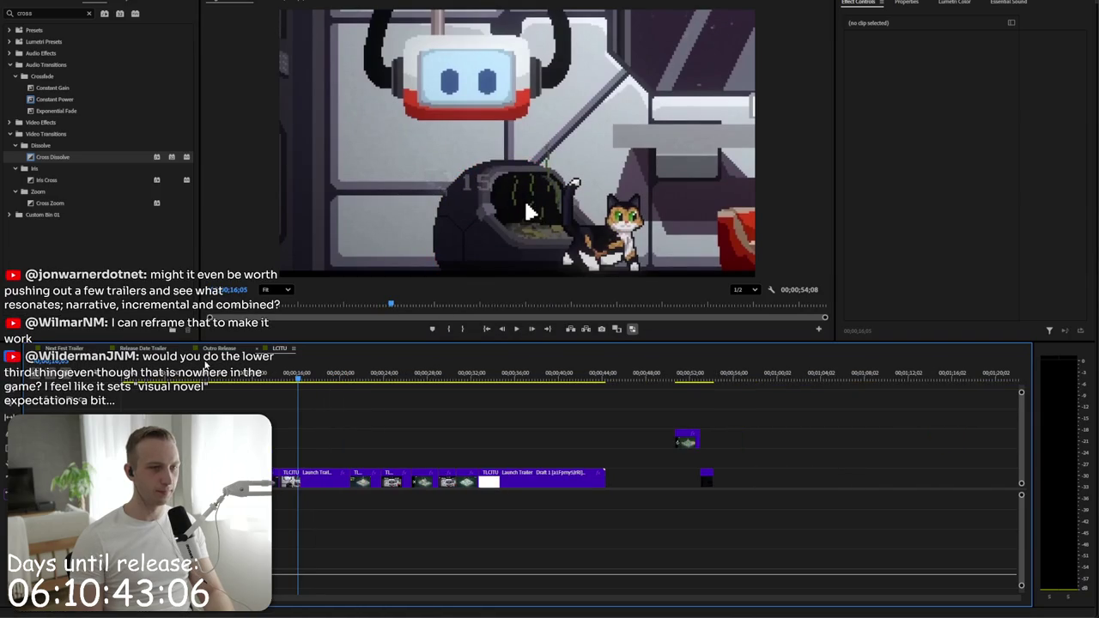
pyautogui.press('space')
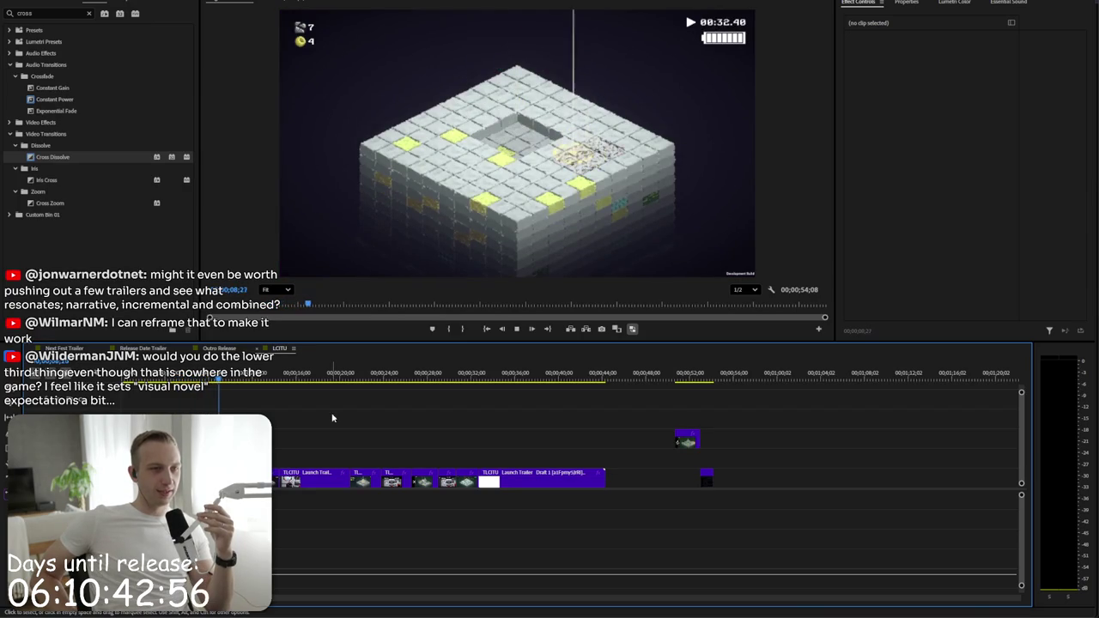
pyautogui.press('space')
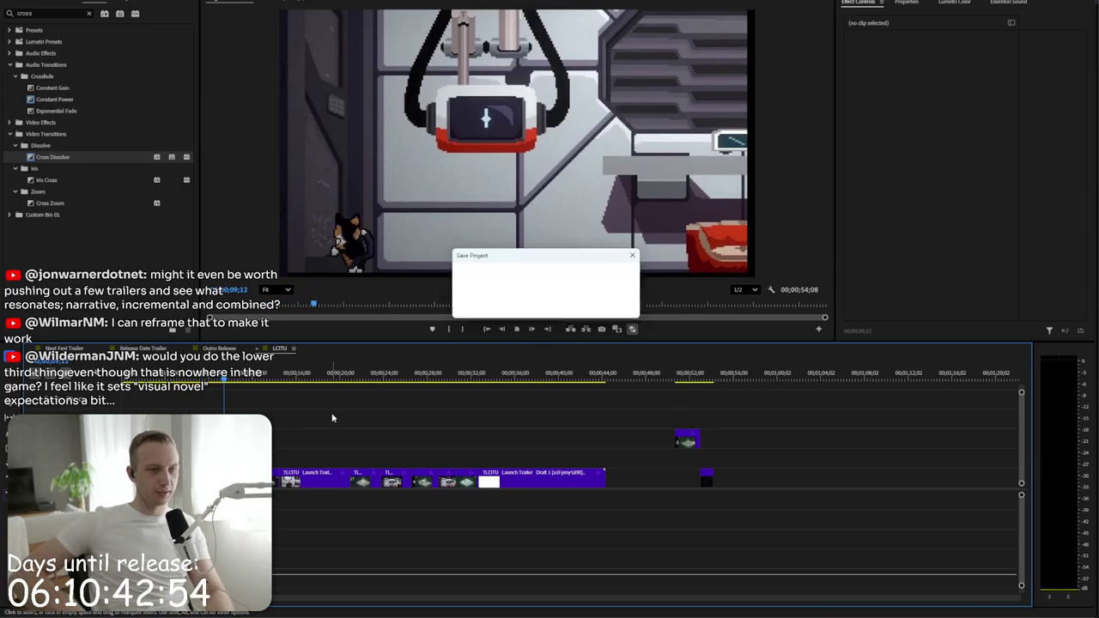
pyautogui.press('space')
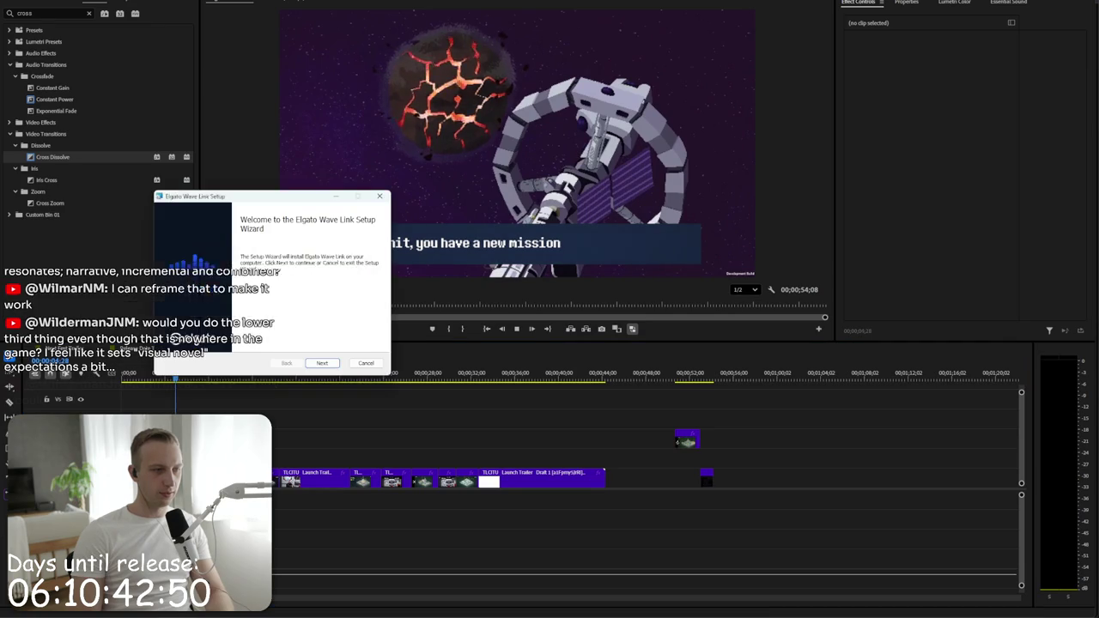
pyautogui.click(366, 362)
pyautogui.click(255, 304)
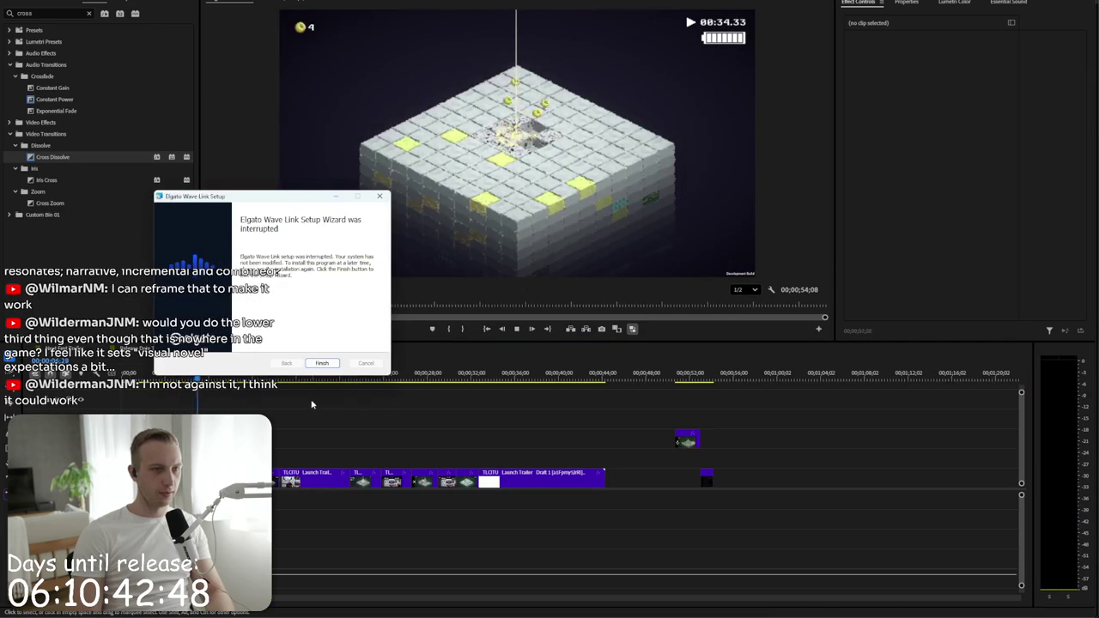
pyautogui.click(378, 196)
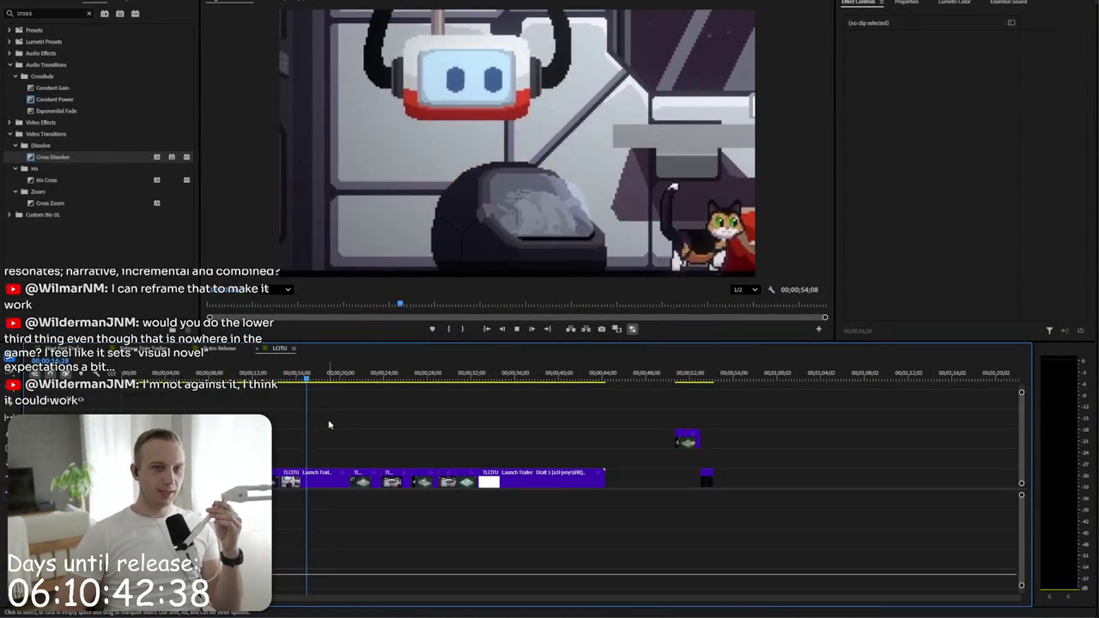
# - Play the trailer from an earlier point to review it, then switch to the YouTube draft
pyautogui.press('space')
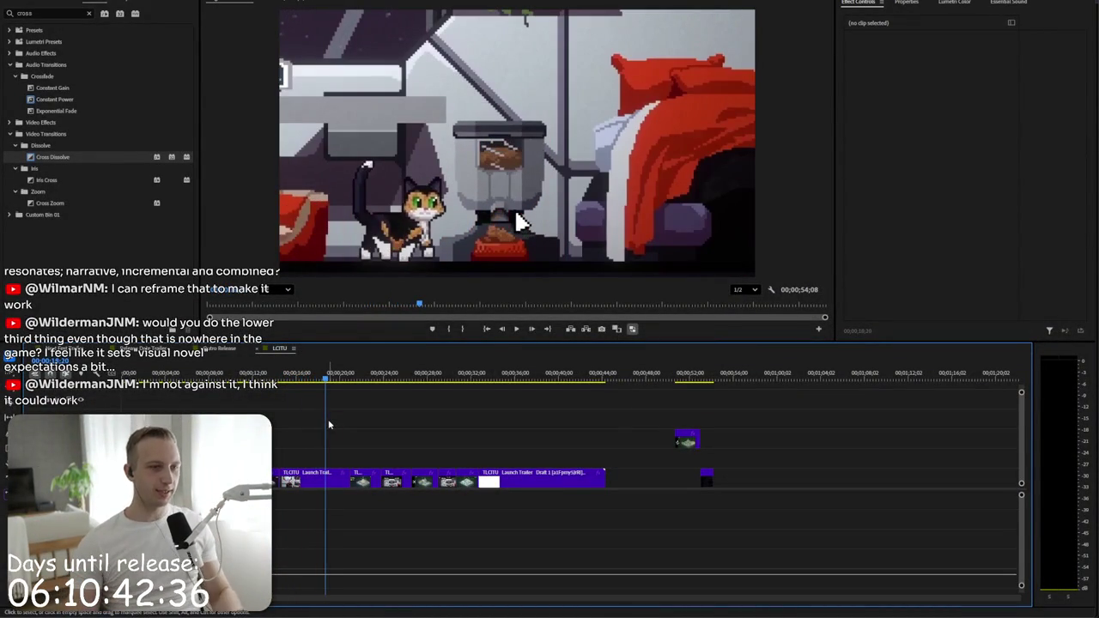
pyautogui.click(262, 377)
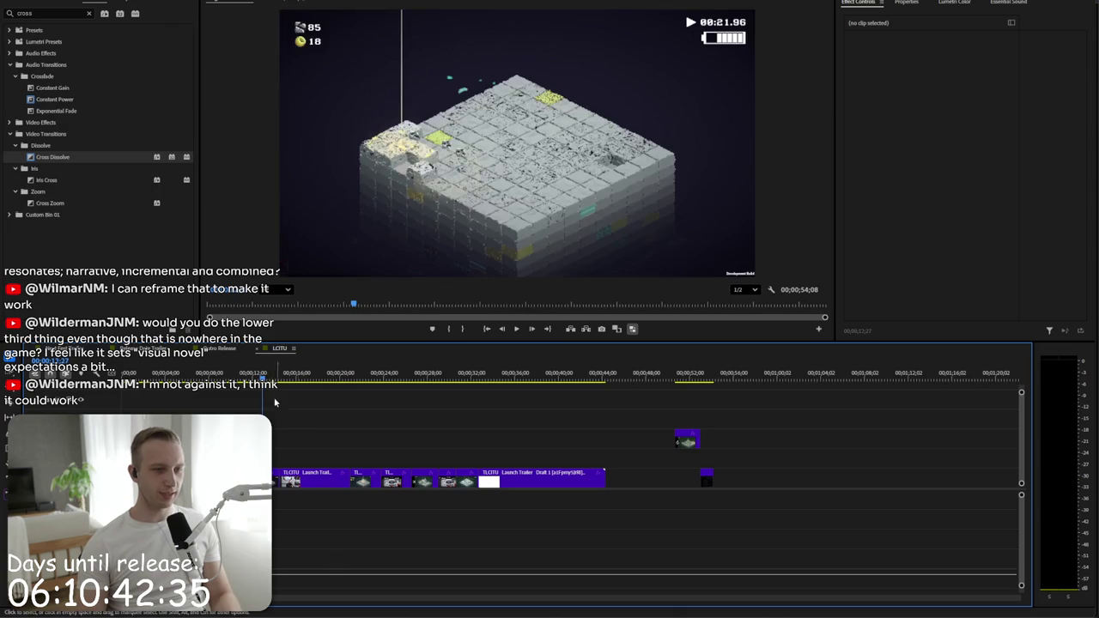
pyautogui.click(196, 372)
pyautogui.press('space')
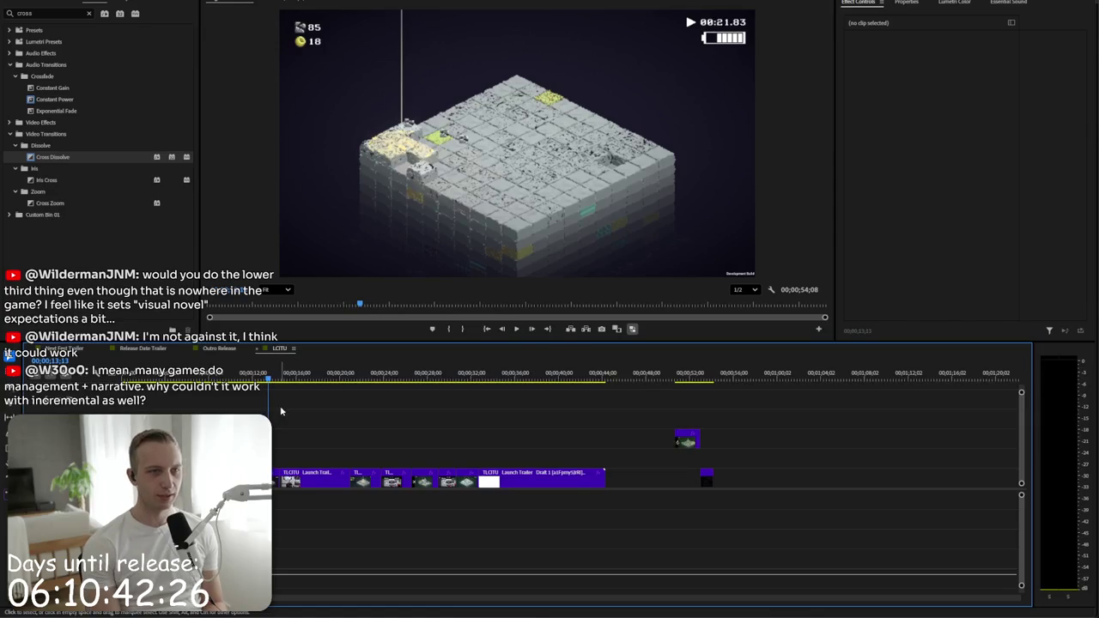
pyautogui.press('space')
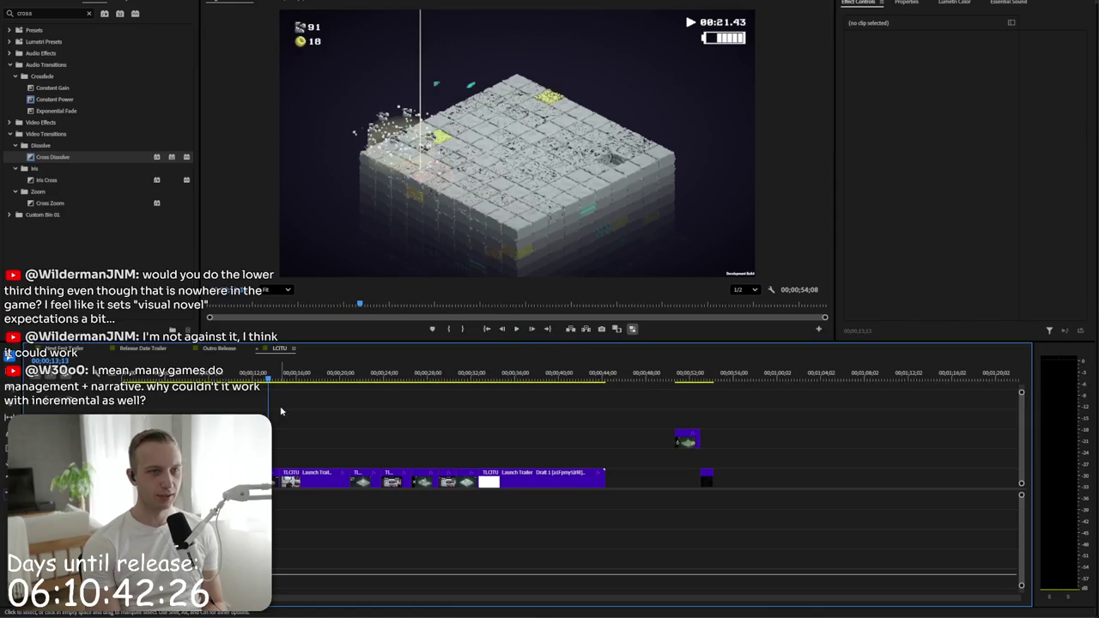
pyautogui.press('space')
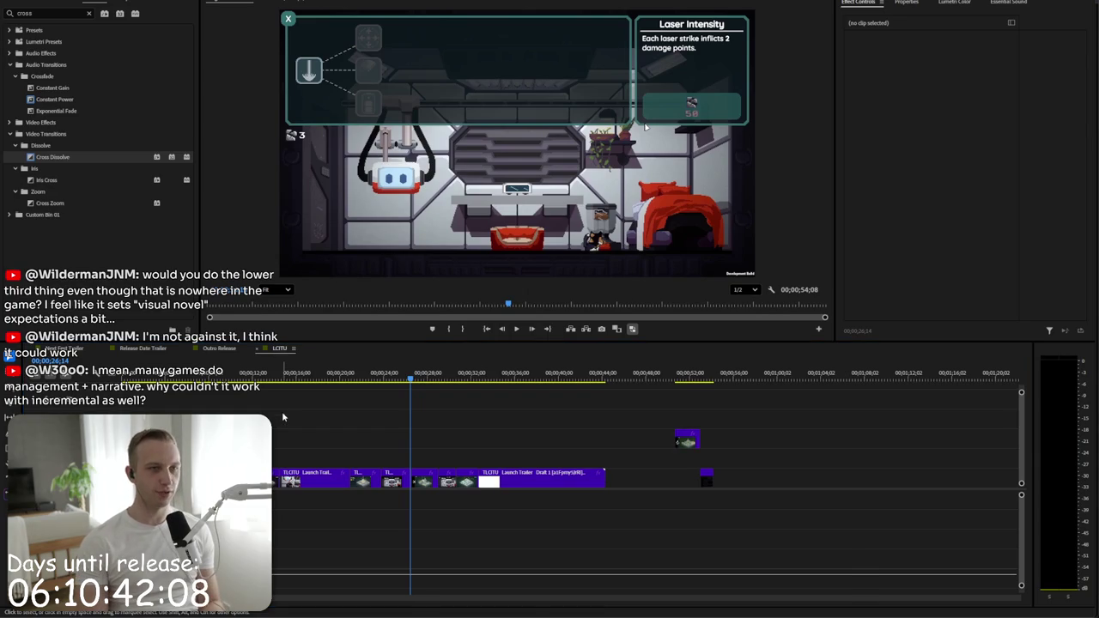
pyautogui.hotkey('alt', 'Tab')
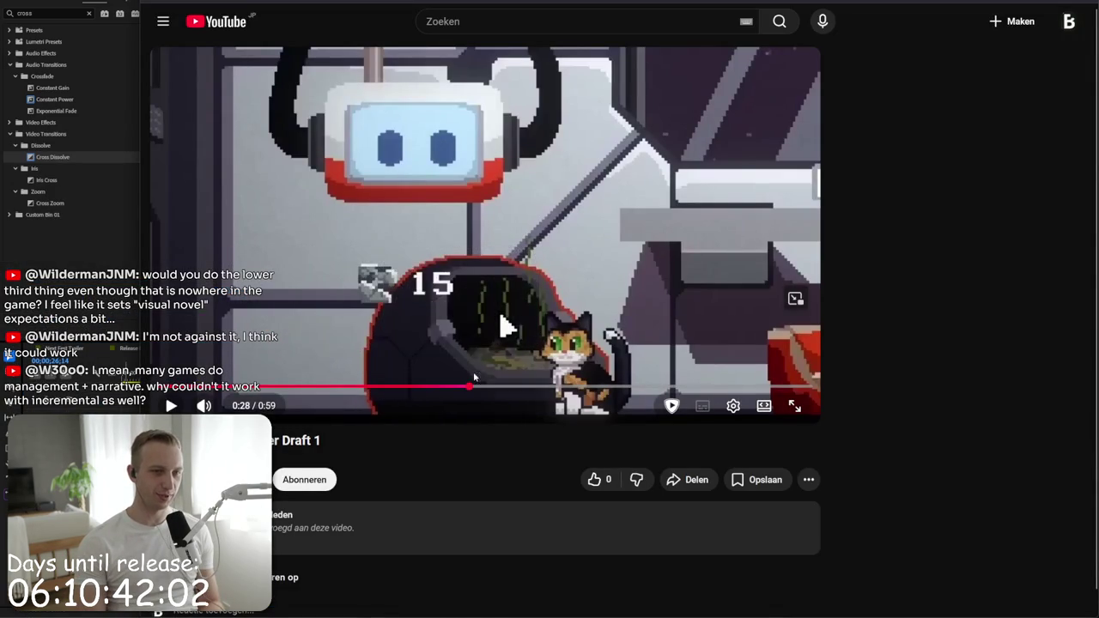
# - Switch from the YouTube draft trailer back to Premiere Pro's LOTU sequence
pyautogui.hotkey('alt', 'Tab')
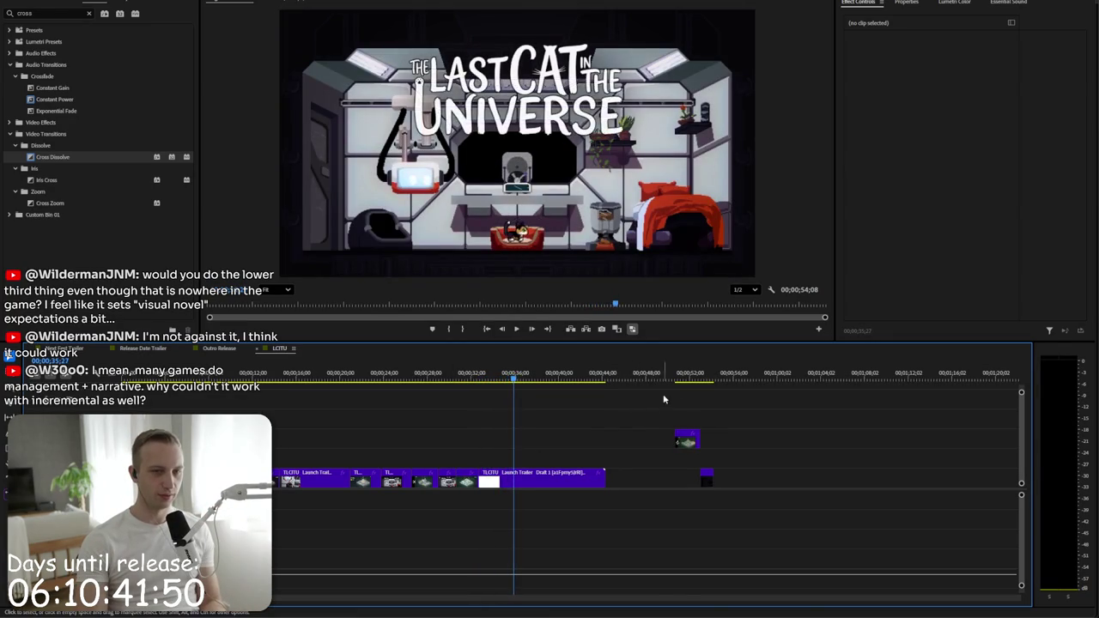
# - Delete the two short spare clips near the end of the sequence
pyautogui.click(682, 379)
pyautogui.moveTo(682, 379); pyautogui.dragTo(709, 382)
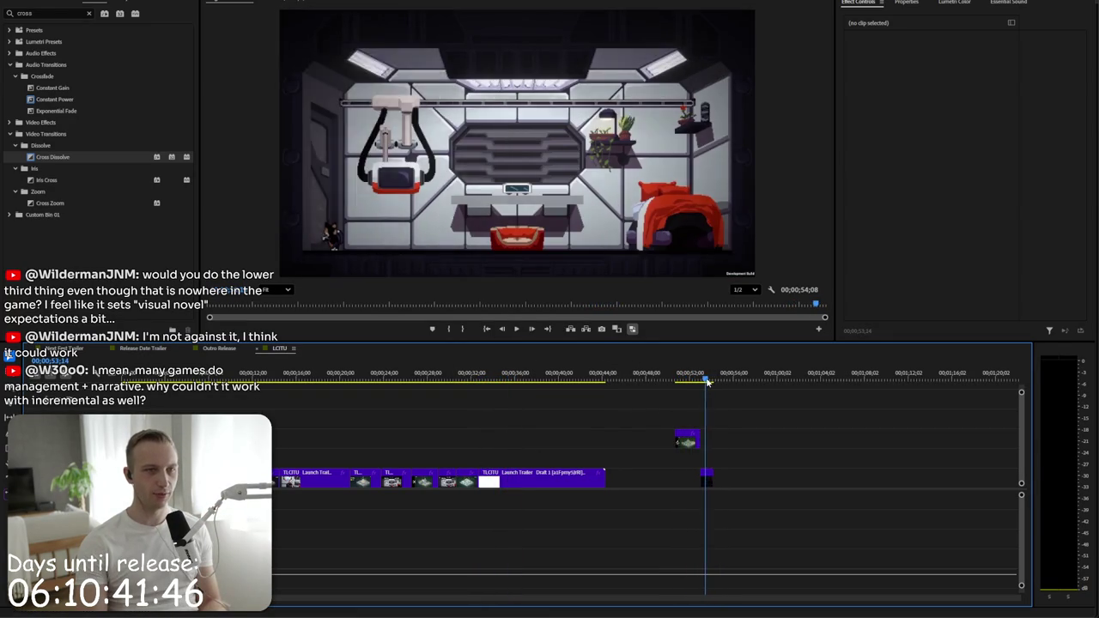
pyautogui.press('space')
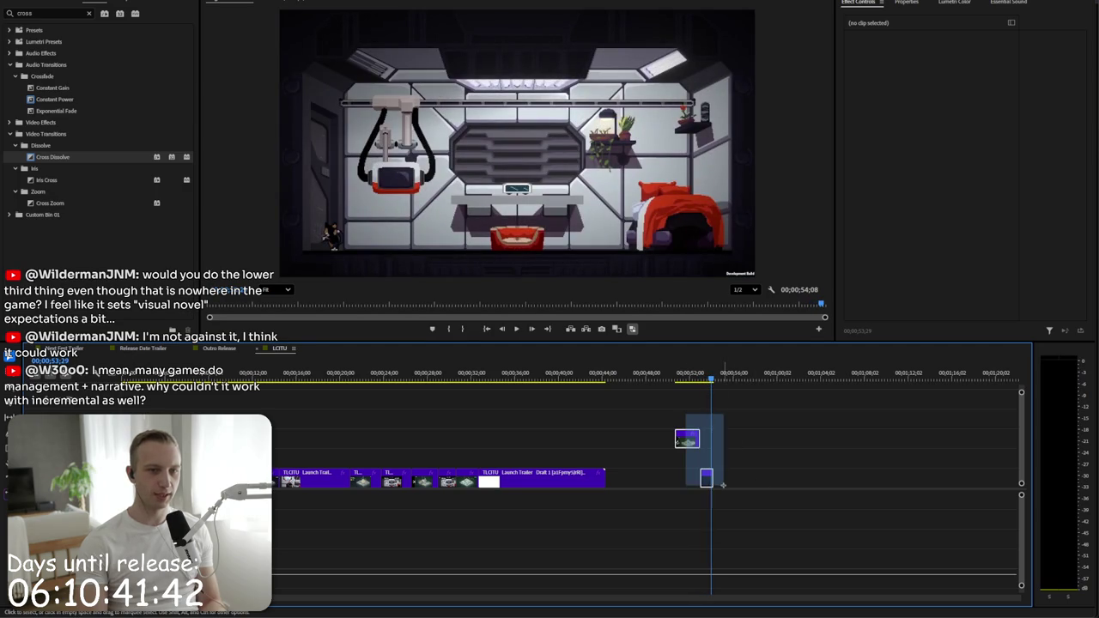
pyautogui.moveTo(725, 496); pyautogui.dragTo(726, 498)
pyautogui.press('Delete')
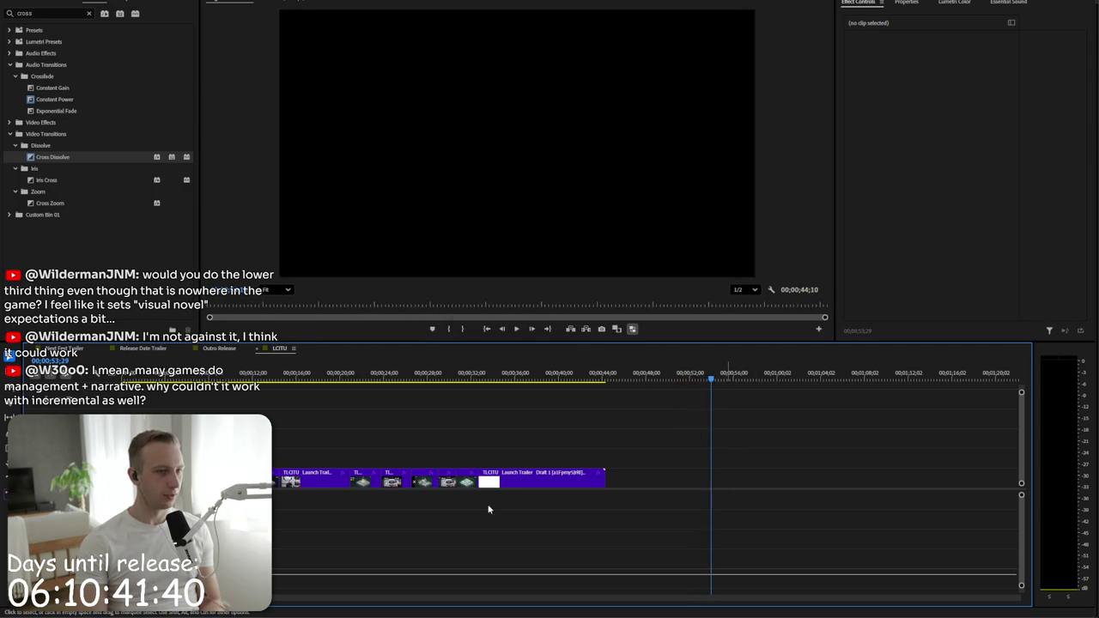
# - Paste a copy of the opening space-station clip and move it over the trailer's opening
pyautogui.press('Home')
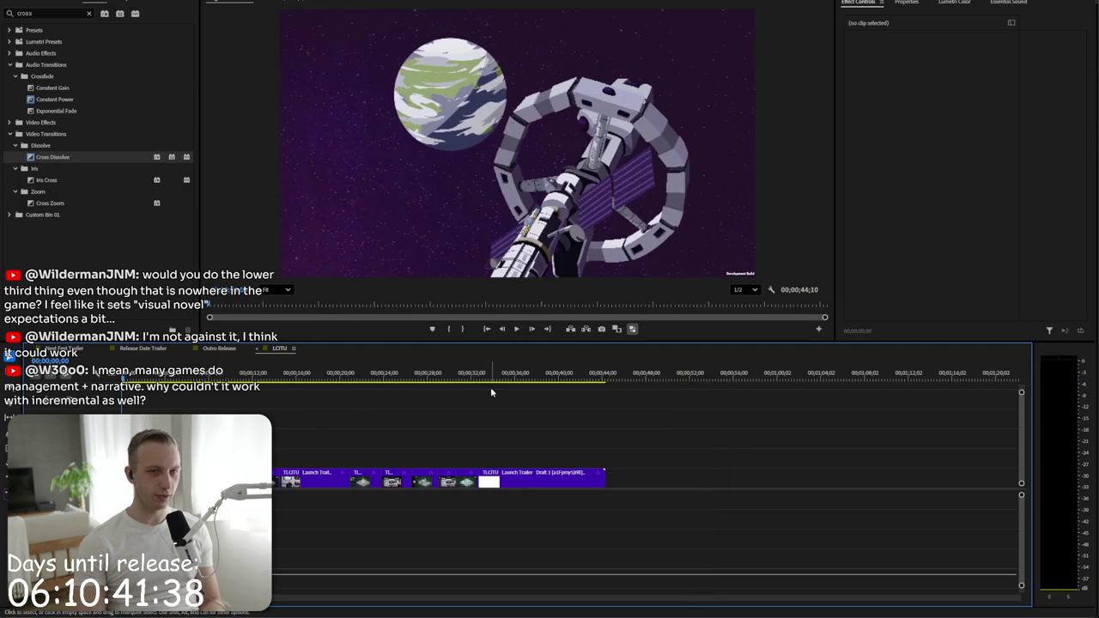
pyautogui.press('space')
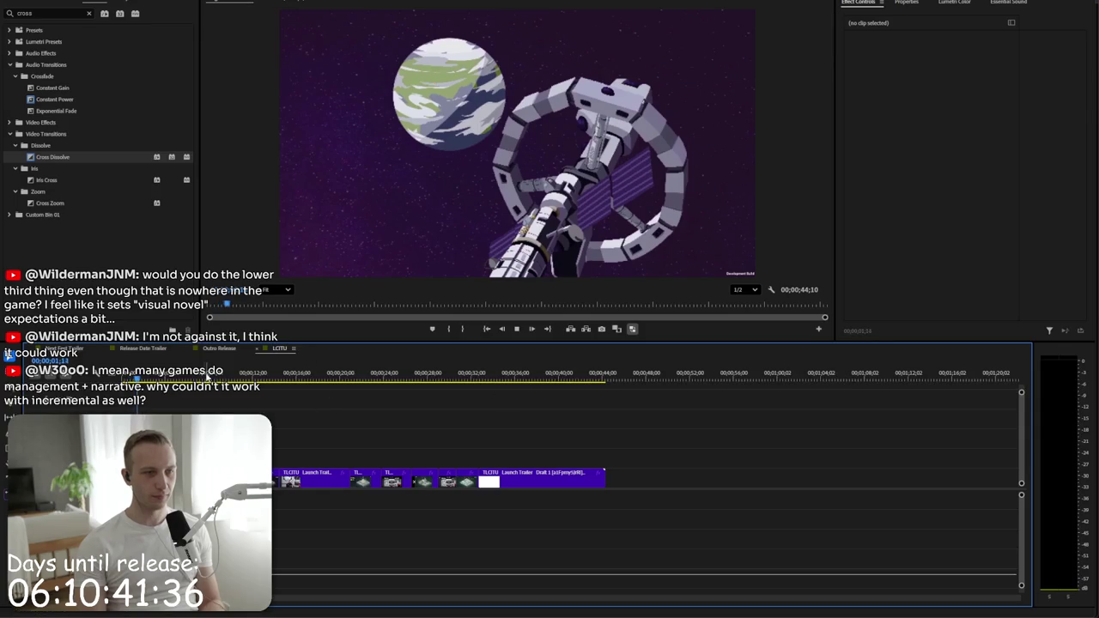
pyautogui.press('space')
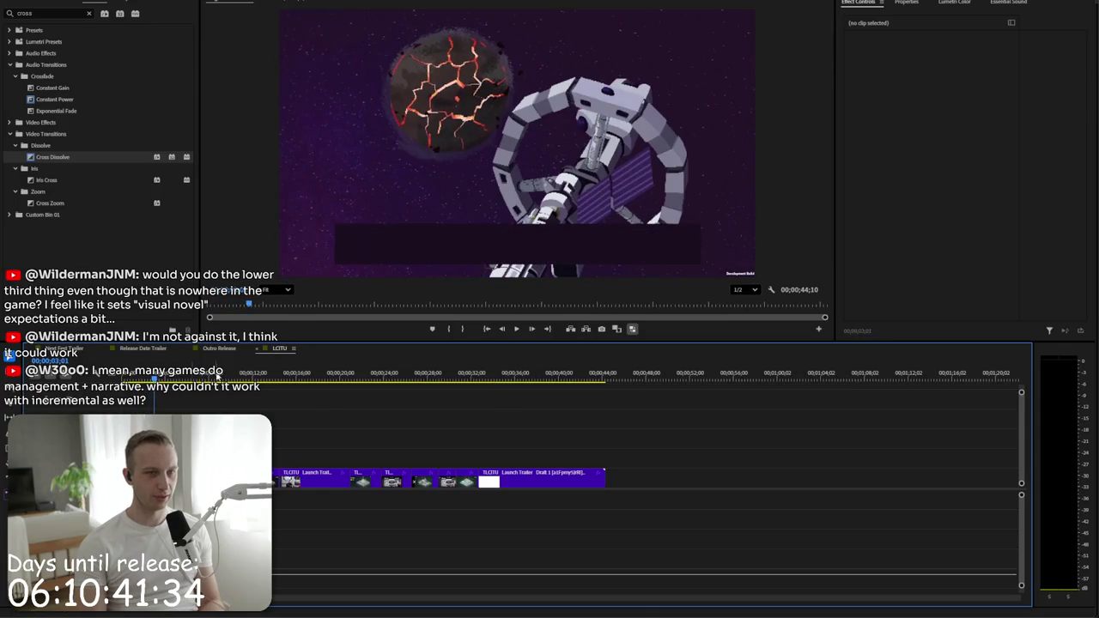
pyautogui.moveTo(135, 374); pyautogui.dragTo(140, 374)
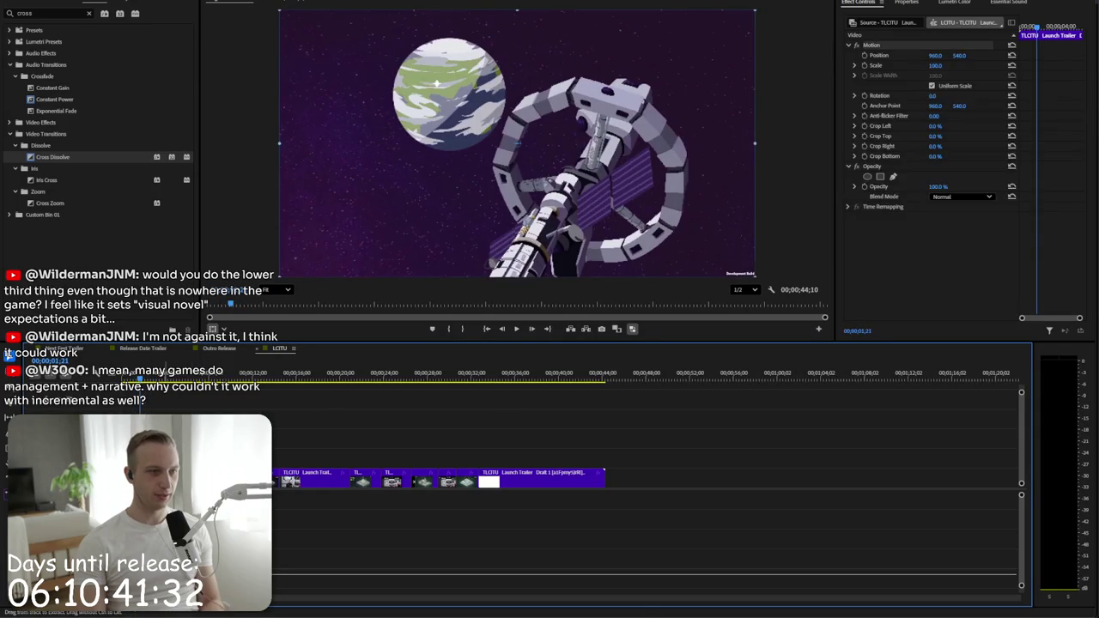
pyautogui.click(728, 373)
pyautogui.hotkey('ctrl', 'v')
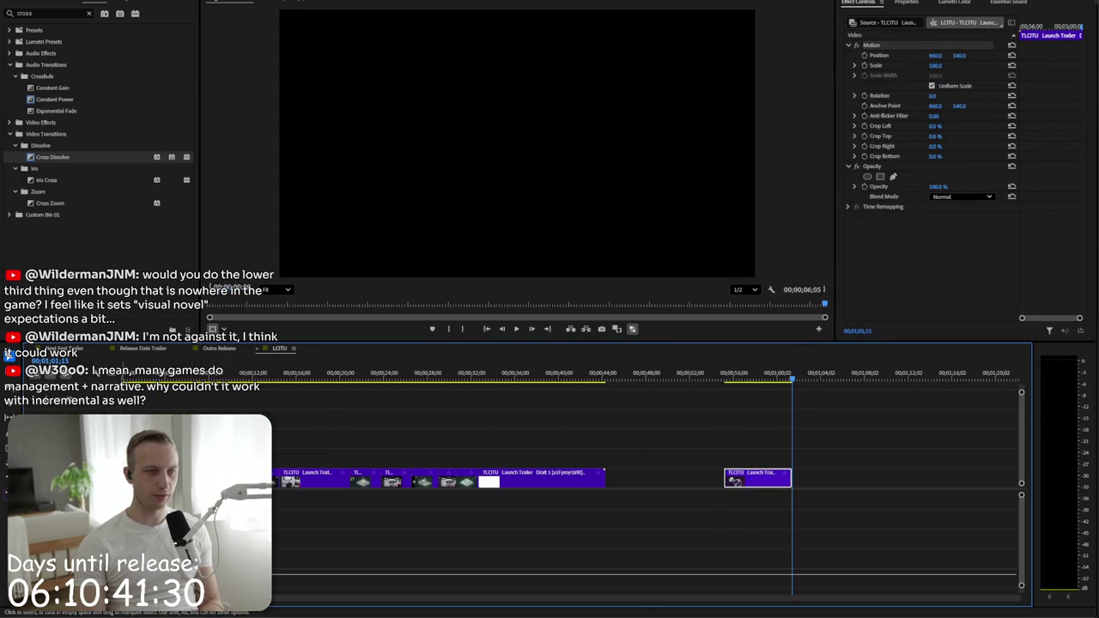
pyautogui.moveTo(759, 481); pyautogui.dragTo(157, 481)
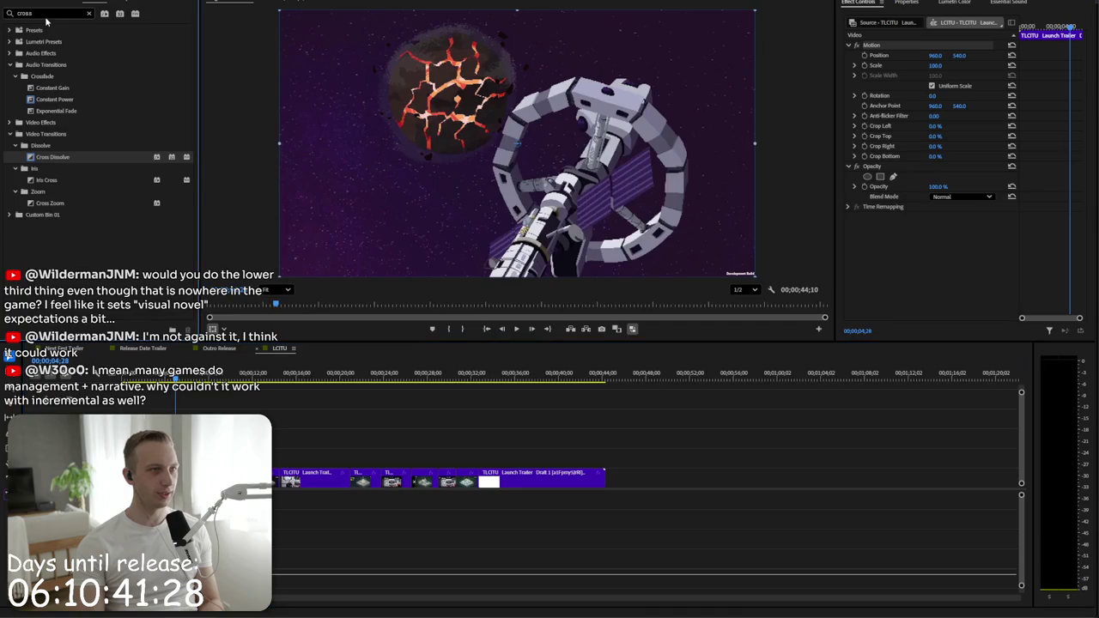
# - Apply Crop to the caption, trimming it to the 'Unit, you have a new mission' dialogue box
pyautogui.press('BackSpace')
pyautogui.write('p')
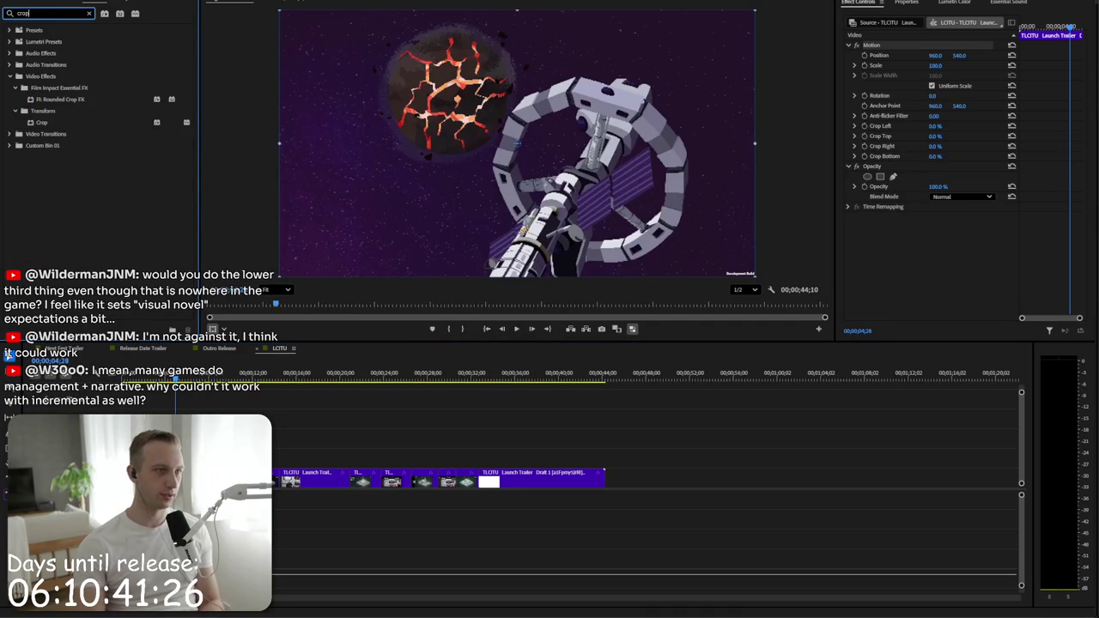
pyautogui.click(68, 126)
pyautogui.moveTo(928, 48); pyautogui.dragTo(935, 74)
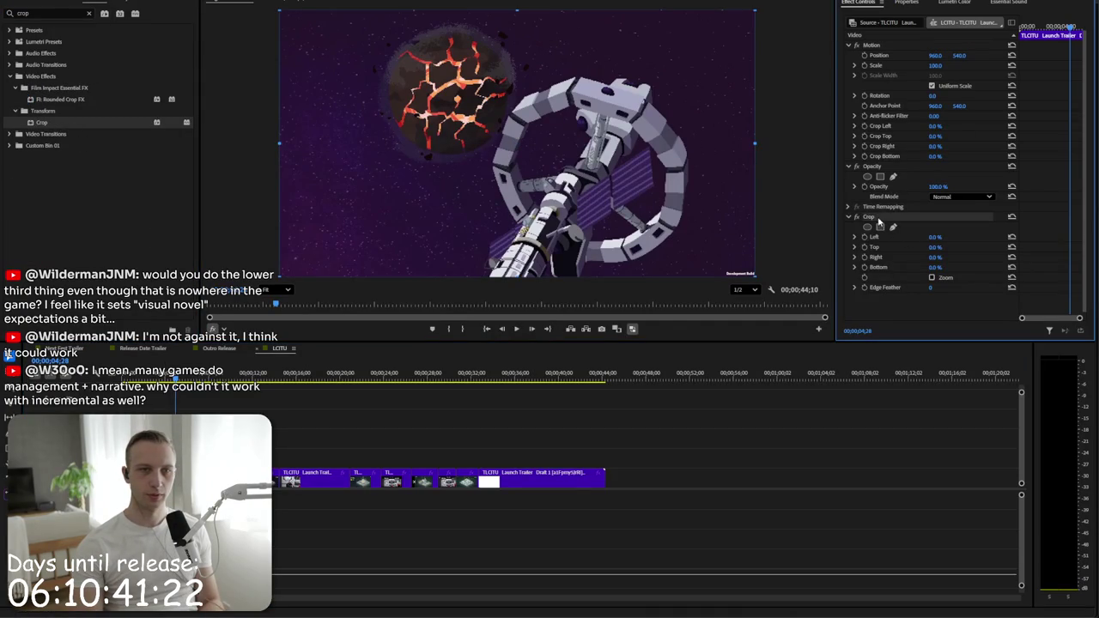
pyautogui.moveTo(278, 11); pyautogui.dragTo(661, 234)
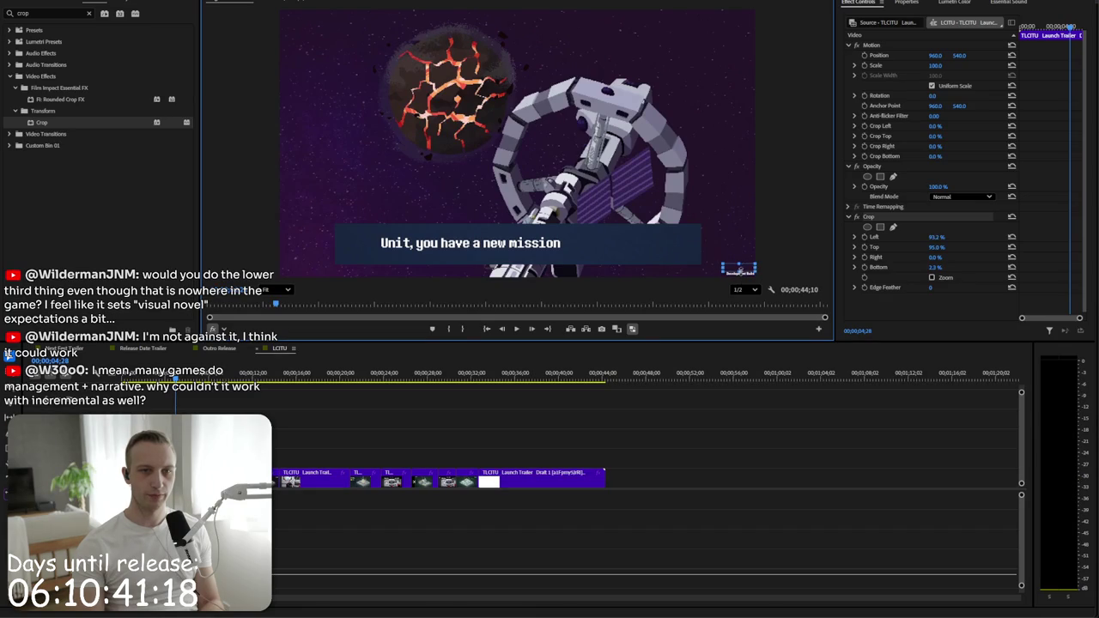
pyautogui.click(837, 183)
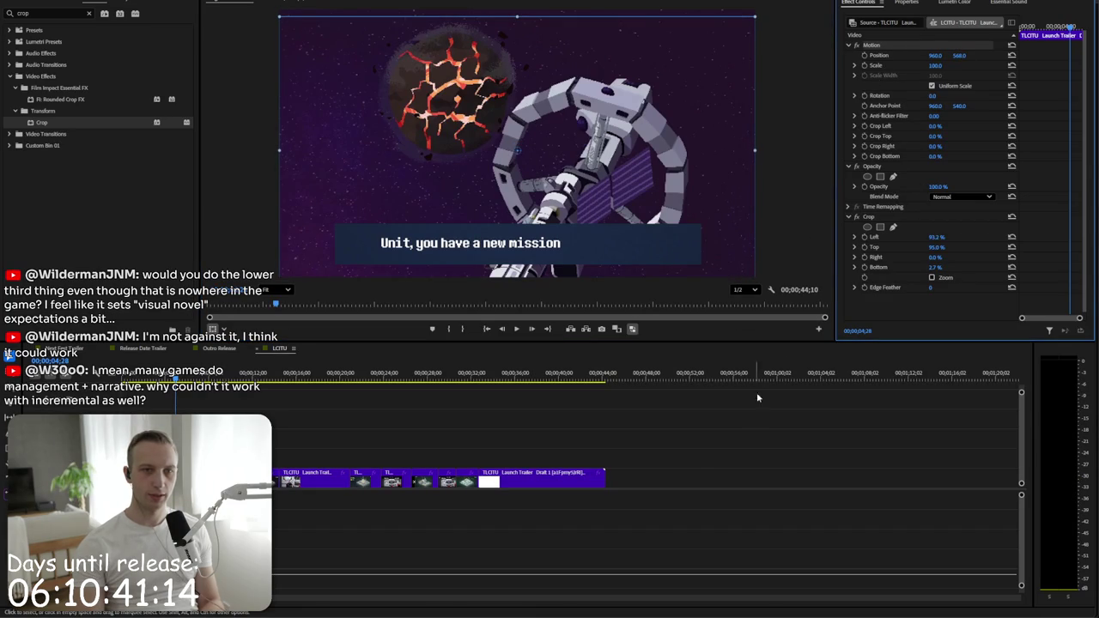
pyautogui.click(711, 475)
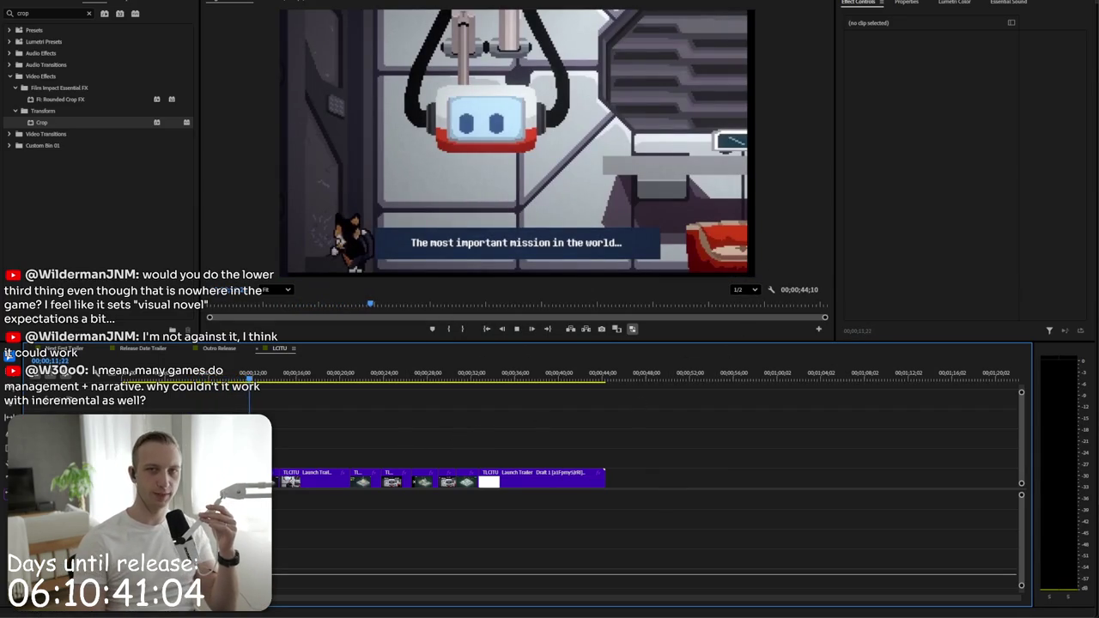
pyautogui.hotkey('alt', 'Tab')
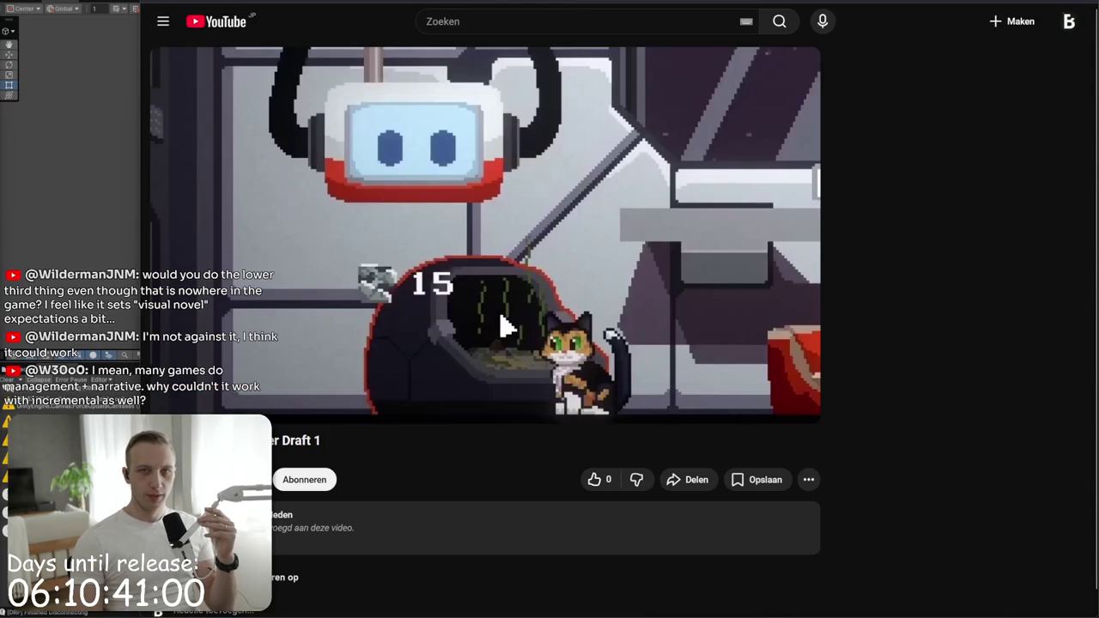
# - Move past the Google Images 'lower third' results to ORDER 13's Steam store page
pyautogui.hotkey('alt', 'Tab')
pyautogui.hotkey('alt', 'Tab')
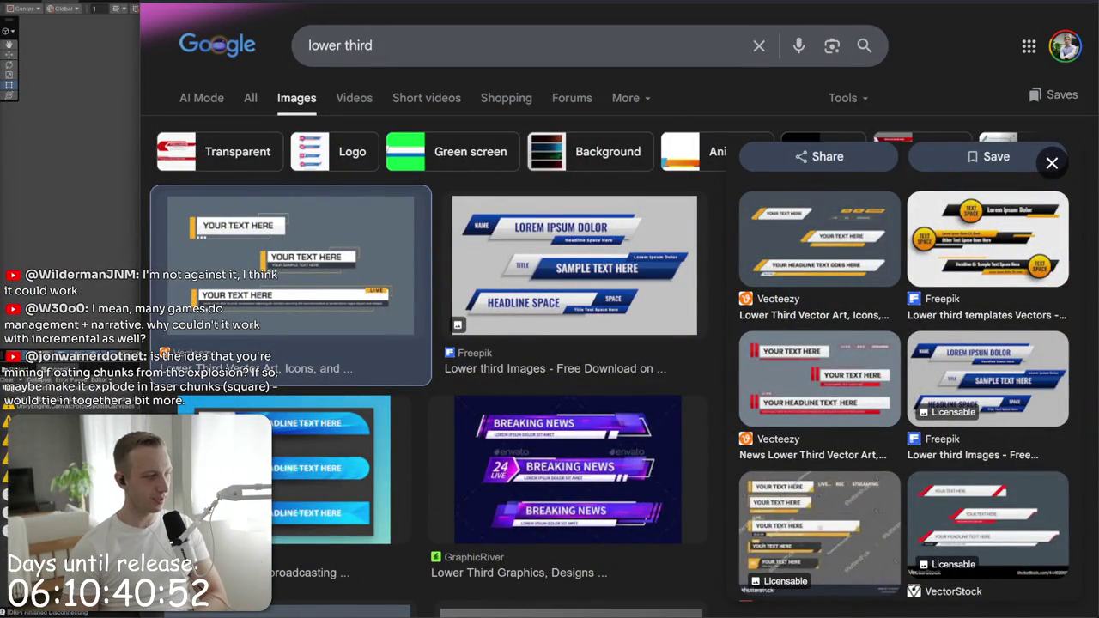
pyautogui.hotkey('alt', 'Tab')
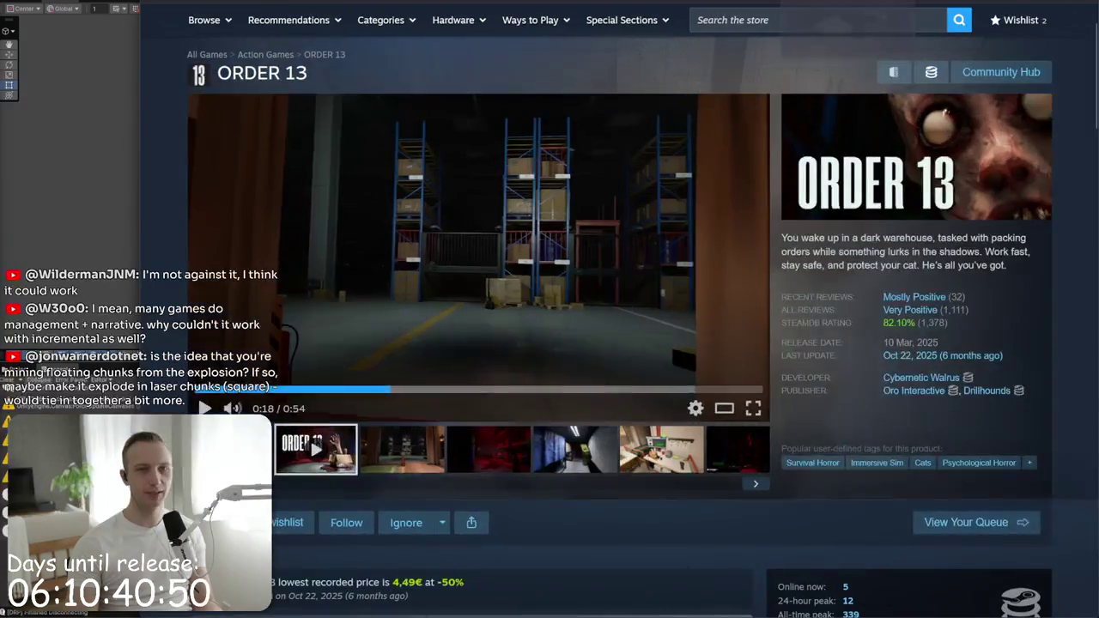
# - Scroll through the game's Steam page and read its Key Features text
pyautogui.scroll(-1, 637, 419)
pyautogui.scroll(-2, 636, 418)
pyautogui.scroll(-3, 557, 394)
pyautogui.scroll(-4, 557, 394)
pyautogui.scroll(-2, 478, 420)
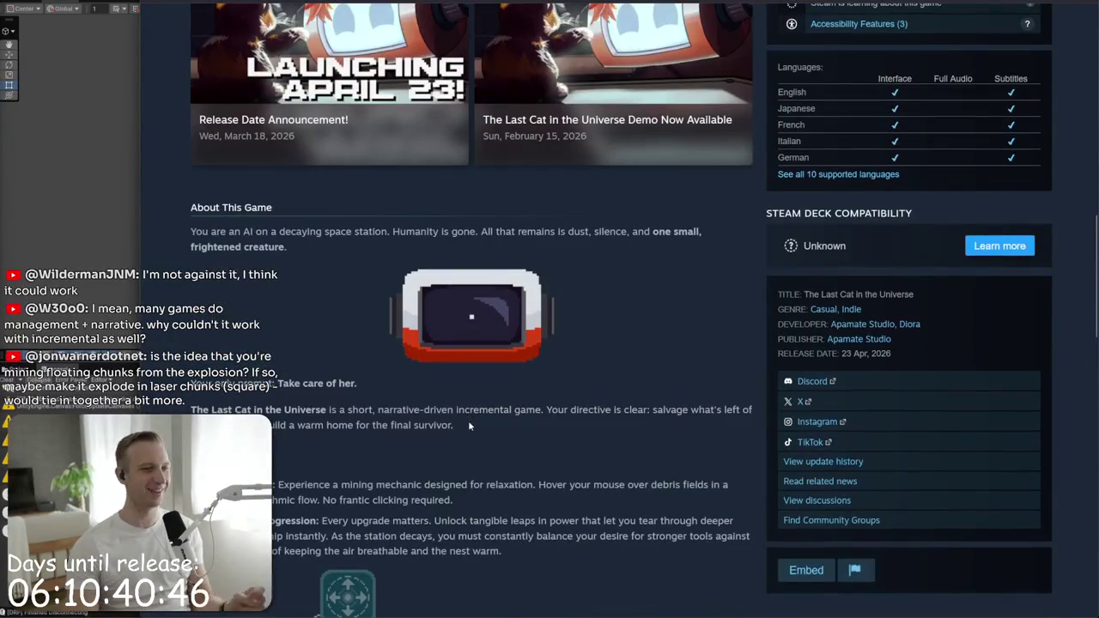
pyautogui.scroll(-2, 464, 426)
pyautogui.scroll(-2, 369, 403)
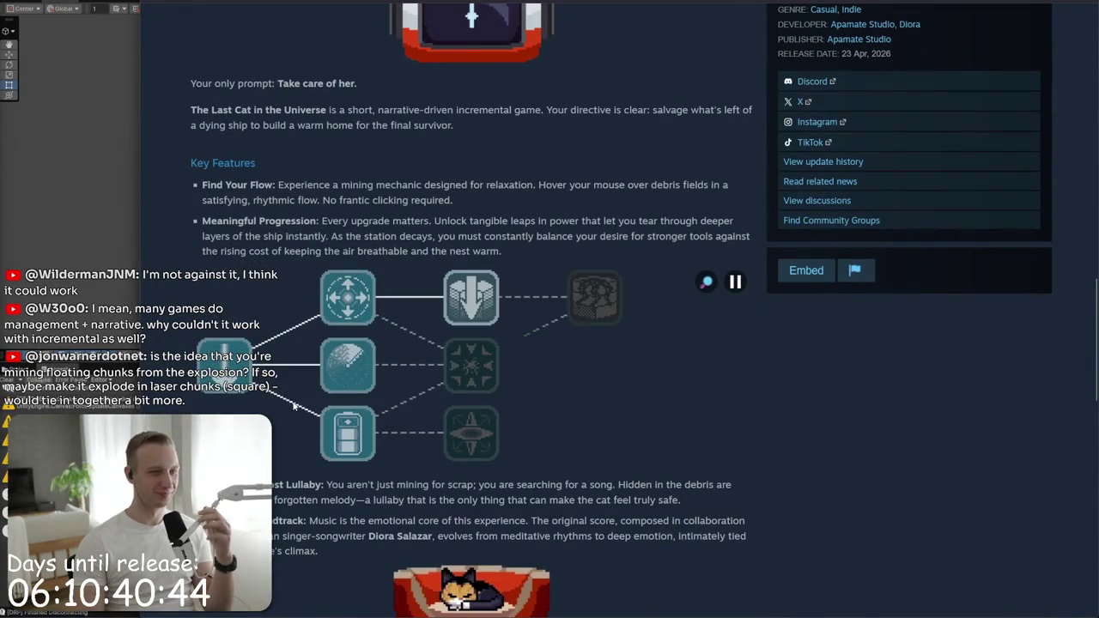
pyautogui.moveTo(384, 185)
pyautogui.mouseDown()
pyautogui.moveTo(519, 220)
pyautogui.moveTo(202, 186)
pyautogui.mouseUp()
pyautogui.click(519, 191)
# - Open The Last Cat in the Universe Demo store page from its download banner
pyautogui.scroll(-1, 519, 190)
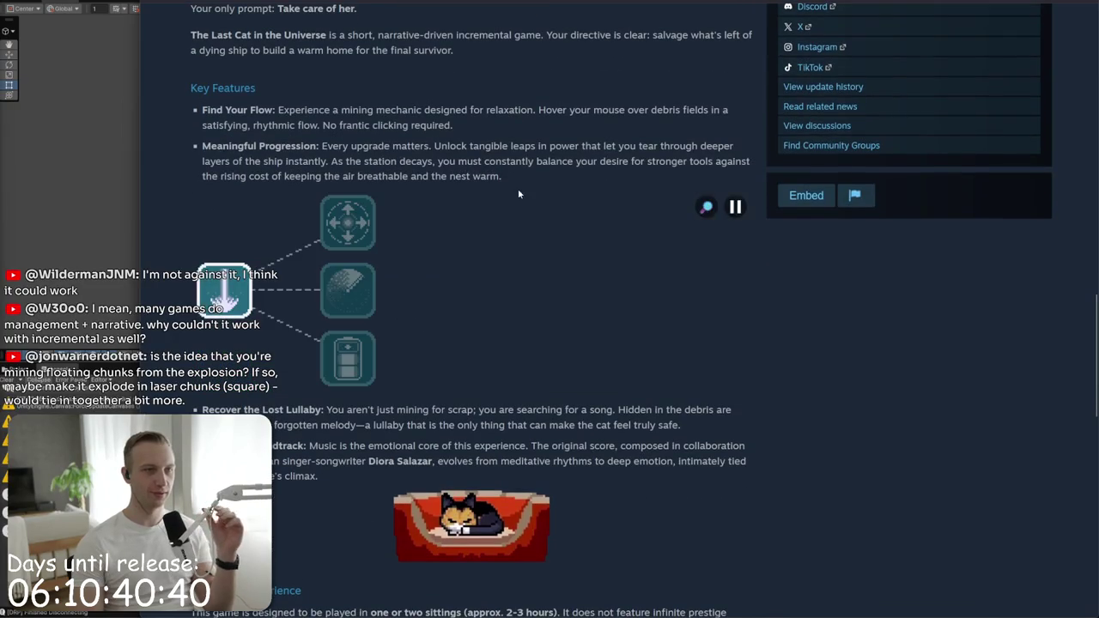
pyautogui.scroll(-2, 307, 474)
pyautogui.scroll(-2, 310, 441)
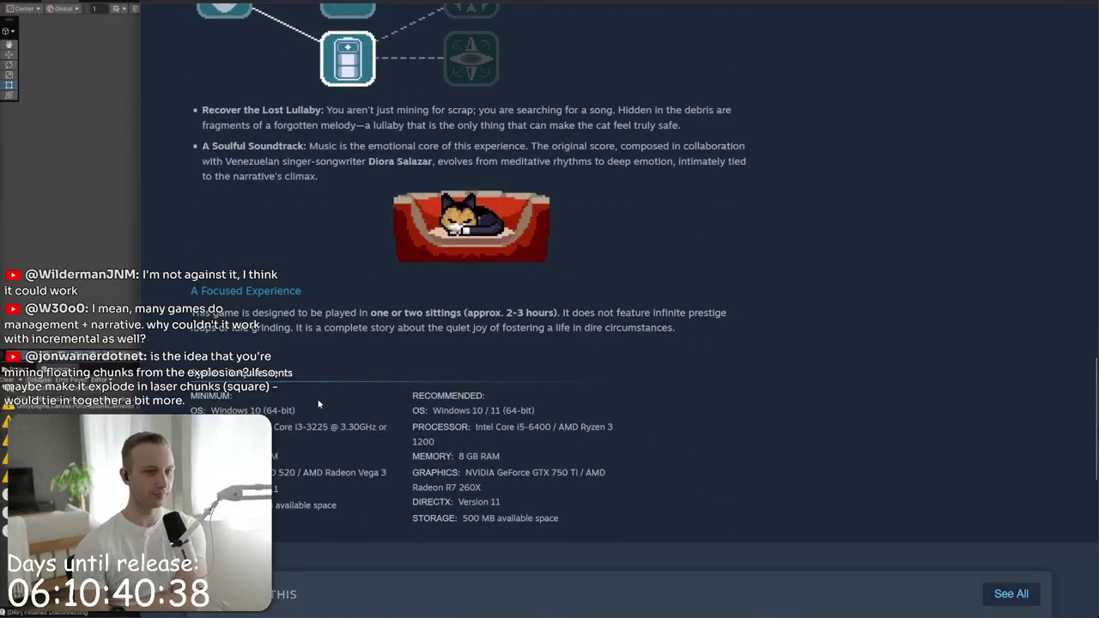
pyautogui.scroll(-5, 325, 469)
pyautogui.scroll(10, 326, 474)
pyautogui.scroll(4, 326, 478)
pyautogui.scroll(4, 326, 481)
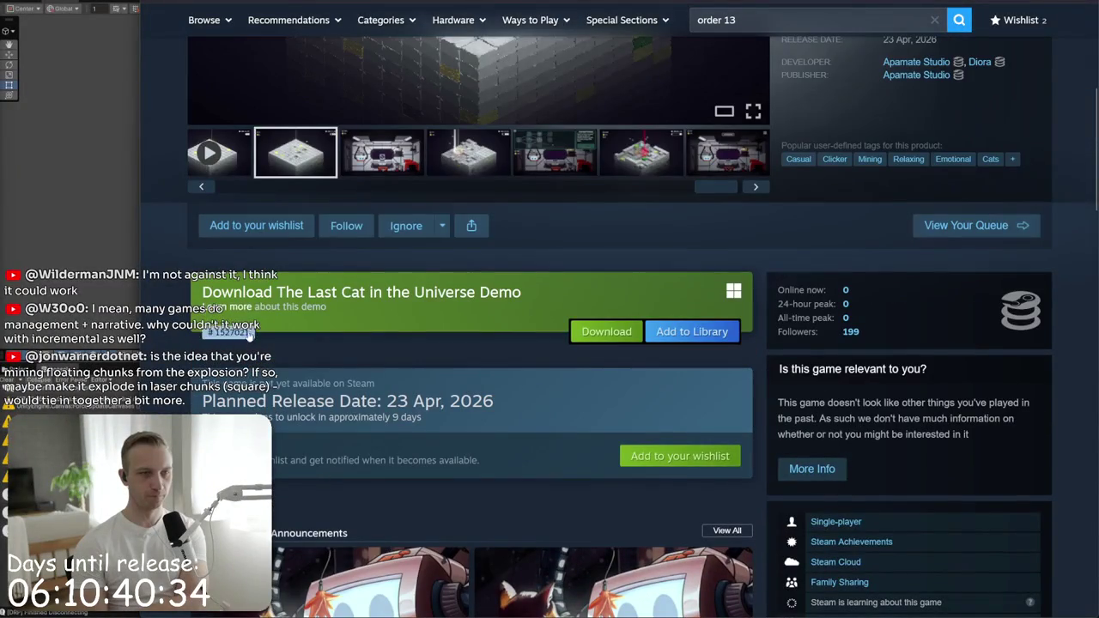
pyautogui.click(234, 306)
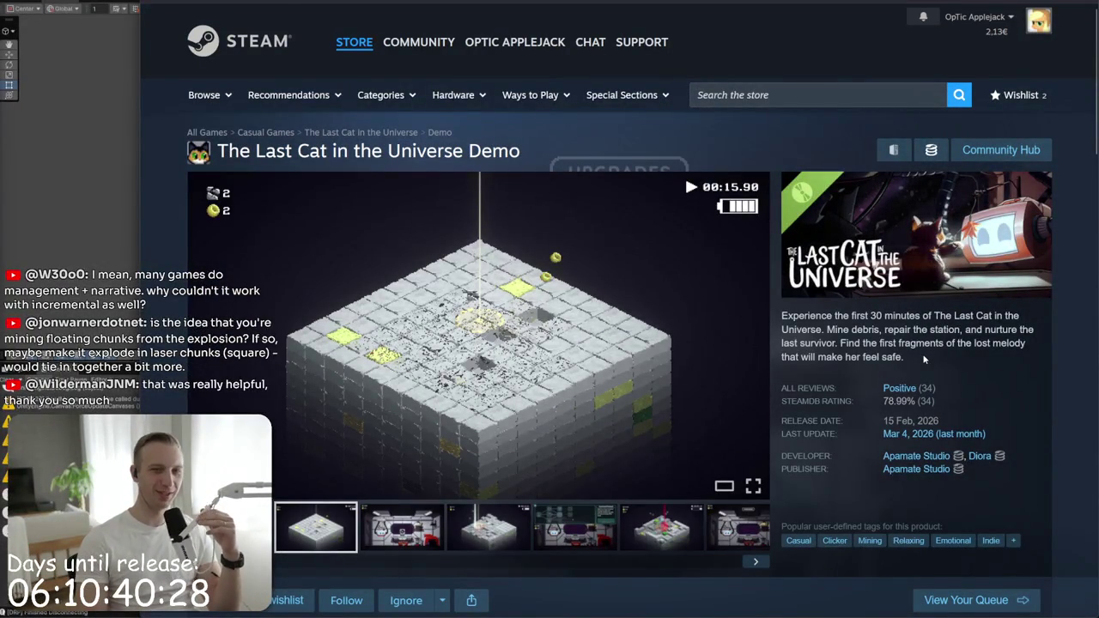
# - Browse the demo gallery screenshots, from the last station screenshot to the cube screenshot
pyautogui.scroll(-3, 924, 359)
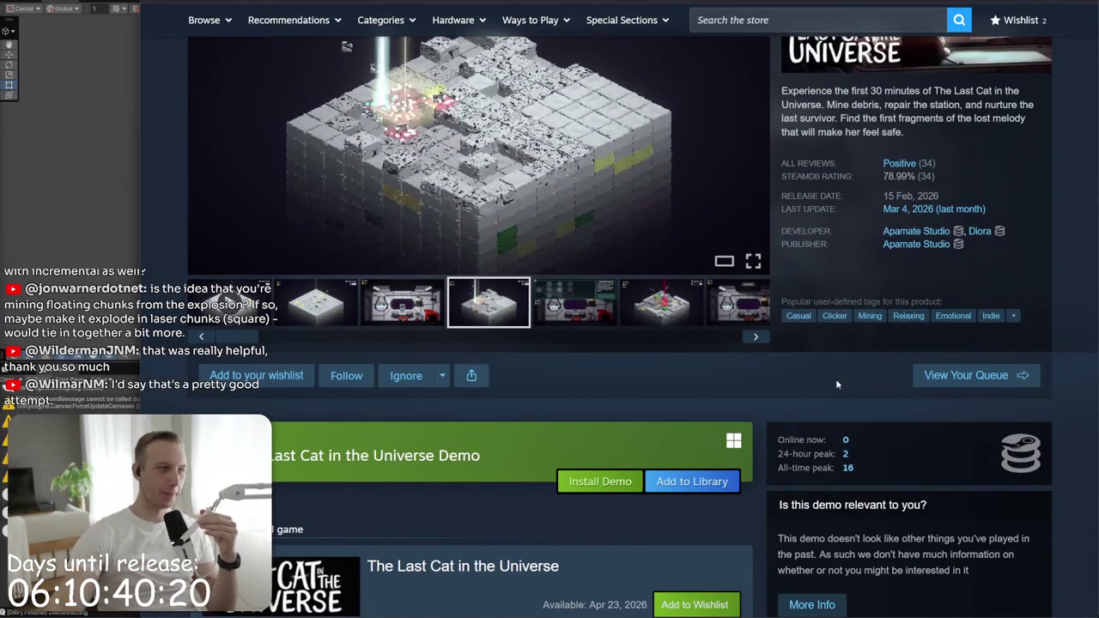
pyautogui.click(687, 297)
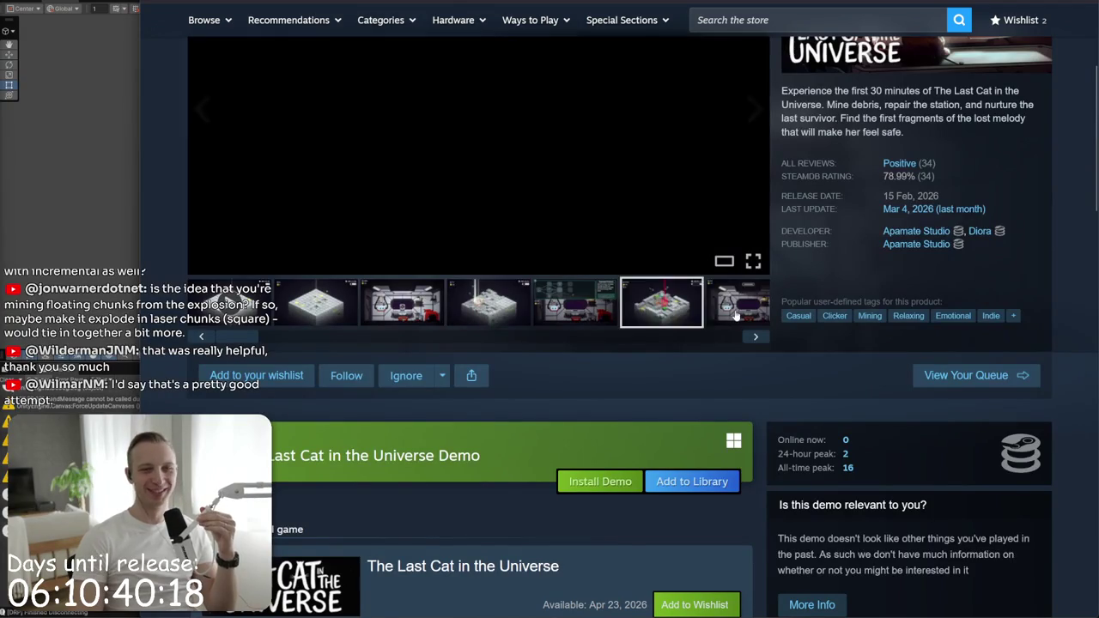
pyautogui.click(737, 305)
pyautogui.moveTo(547, 337); pyautogui.dragTo(490, 342)
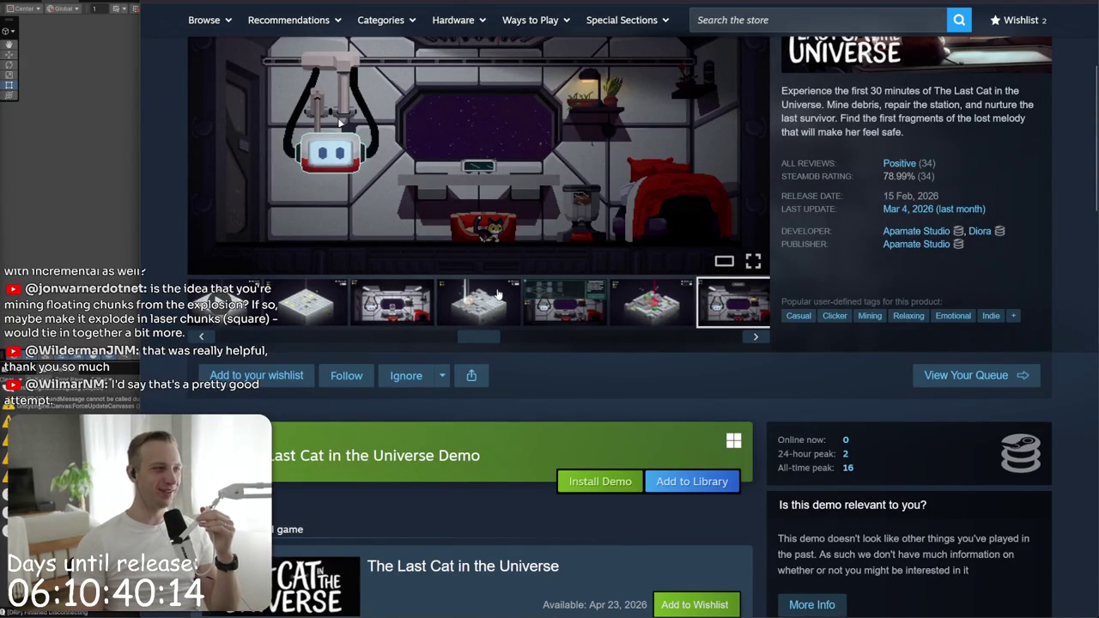
pyautogui.click(476, 324)
# - Scroll down through the demo page sections, then switch to the Discord feedback thread
pyautogui.scroll(1, 479, 324)
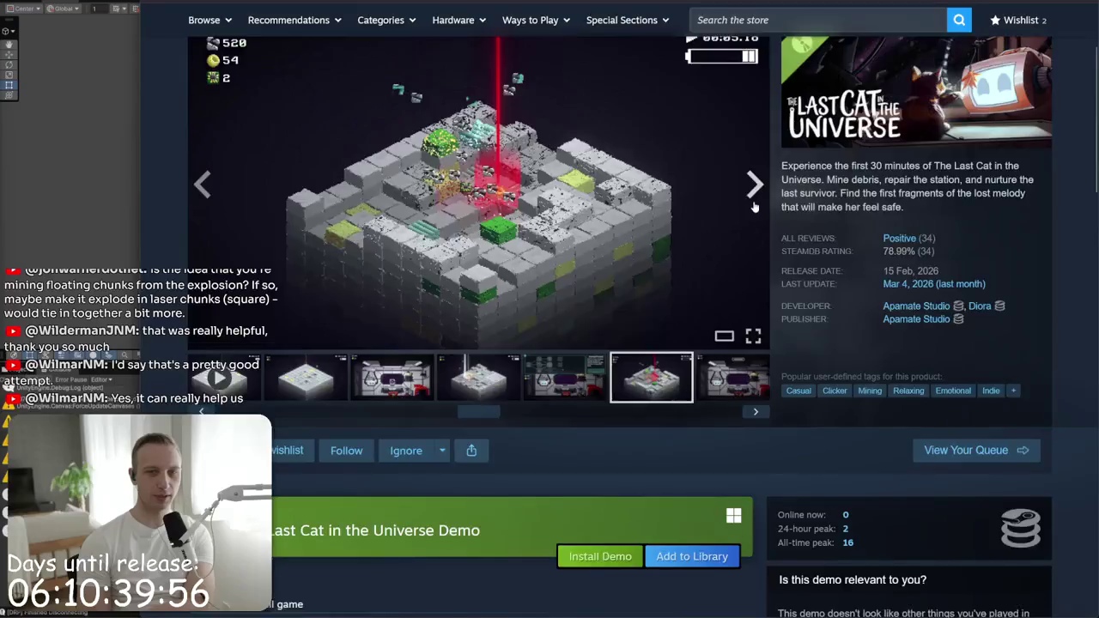
pyautogui.scroll(-3, 772, 245)
pyautogui.scroll(-3, 849, 309)
pyautogui.scroll(-5, 848, 309)
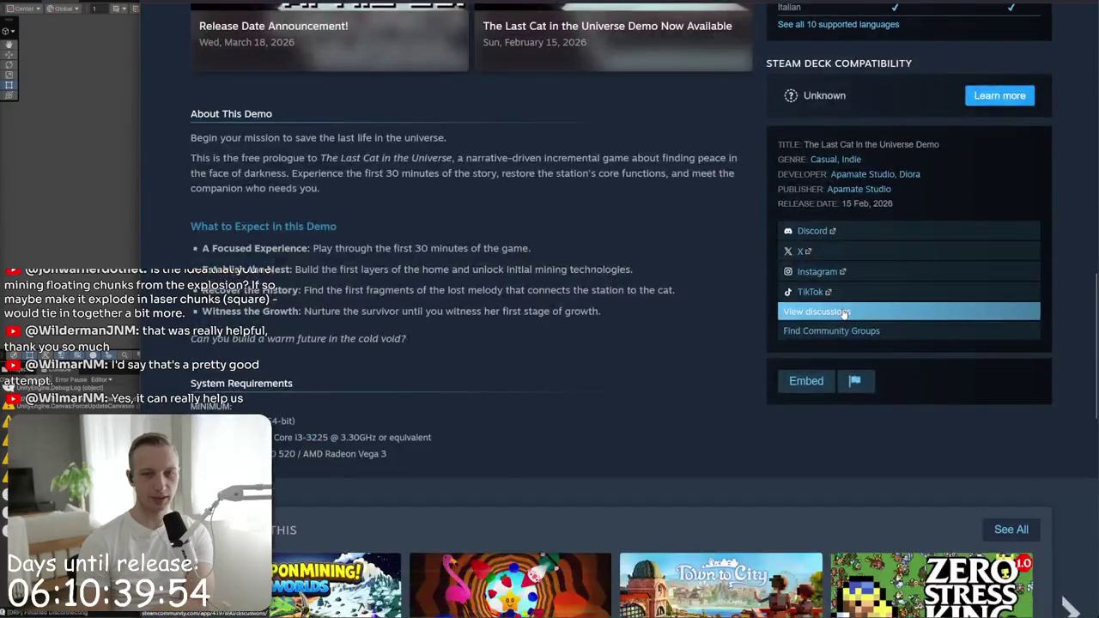
pyautogui.scroll(-3, 815, 429)
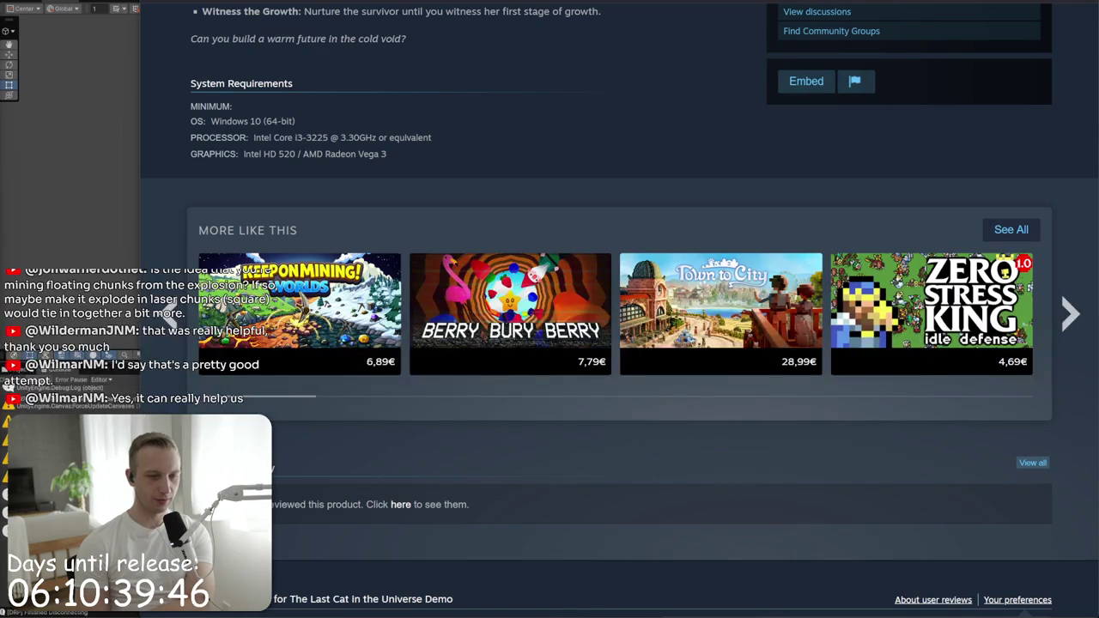
pyautogui.click(292, 606)
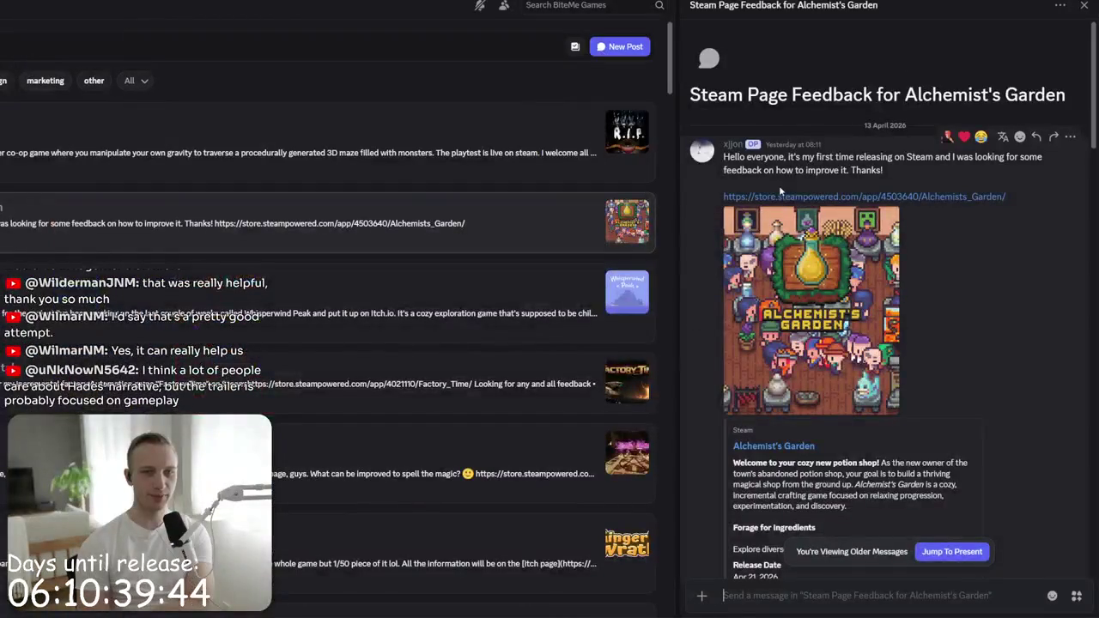
# - Open the Alchemist's Garden Steam link from the Discord feedback post and view its store page
pyautogui.click(792, 381)
pyautogui.click(793, 381)
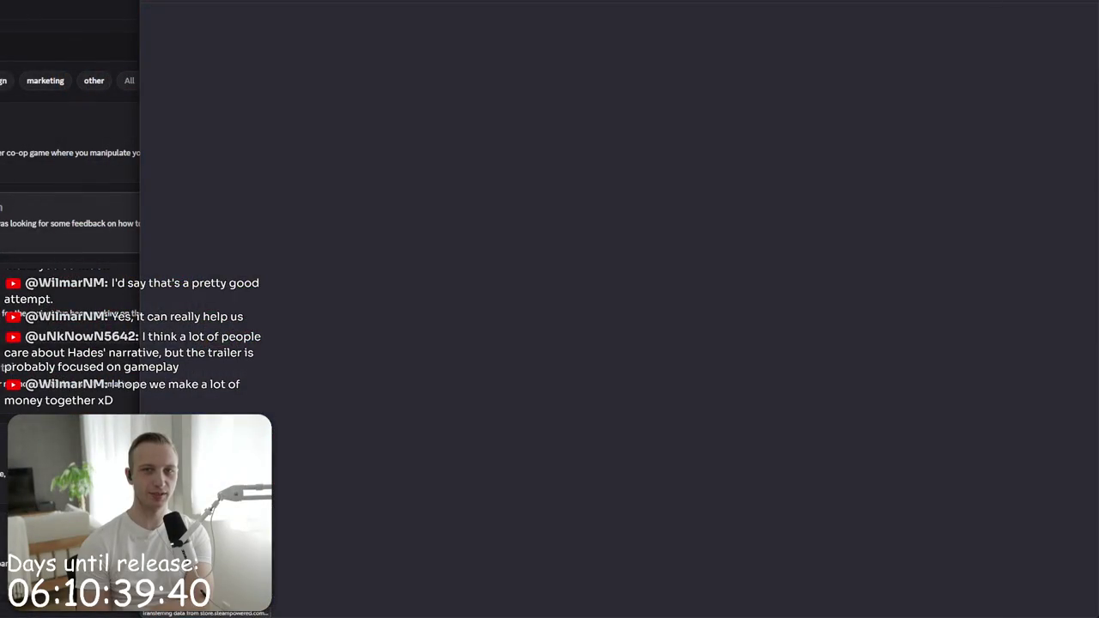
pyautogui.hotkey('alt', 'Tab')
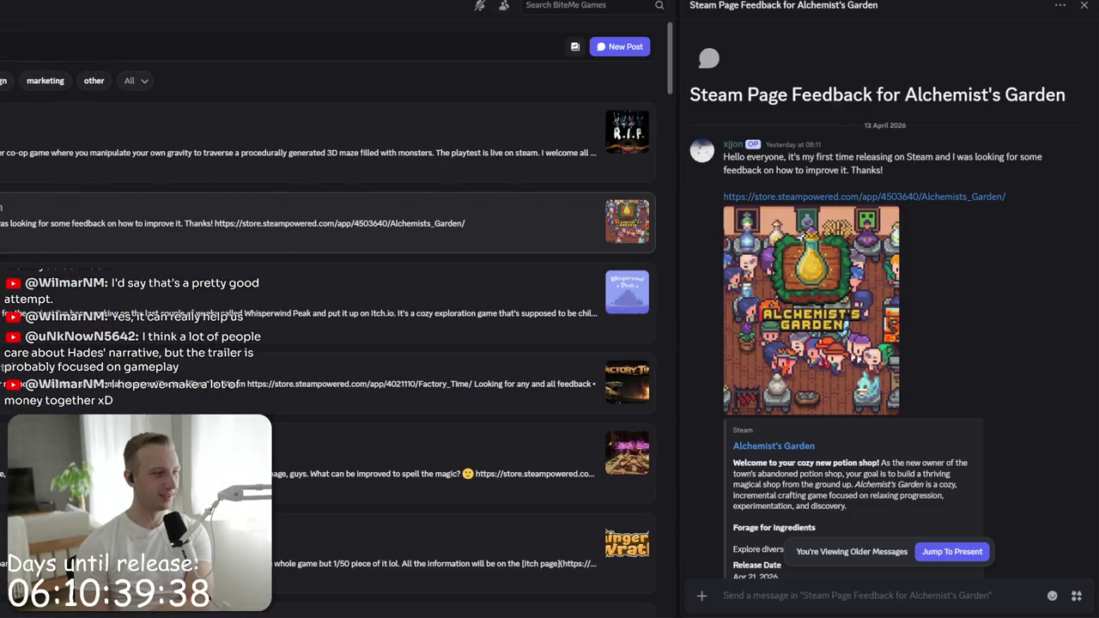
pyautogui.hotkey('alt', 'Tab')
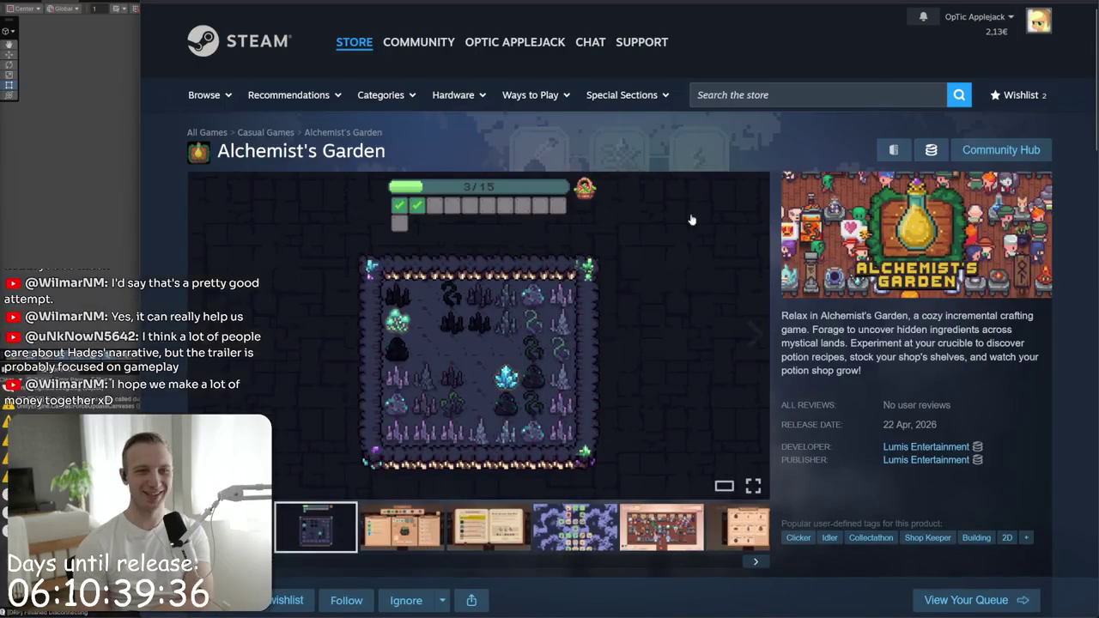
pyautogui.moveTo(479, 335)
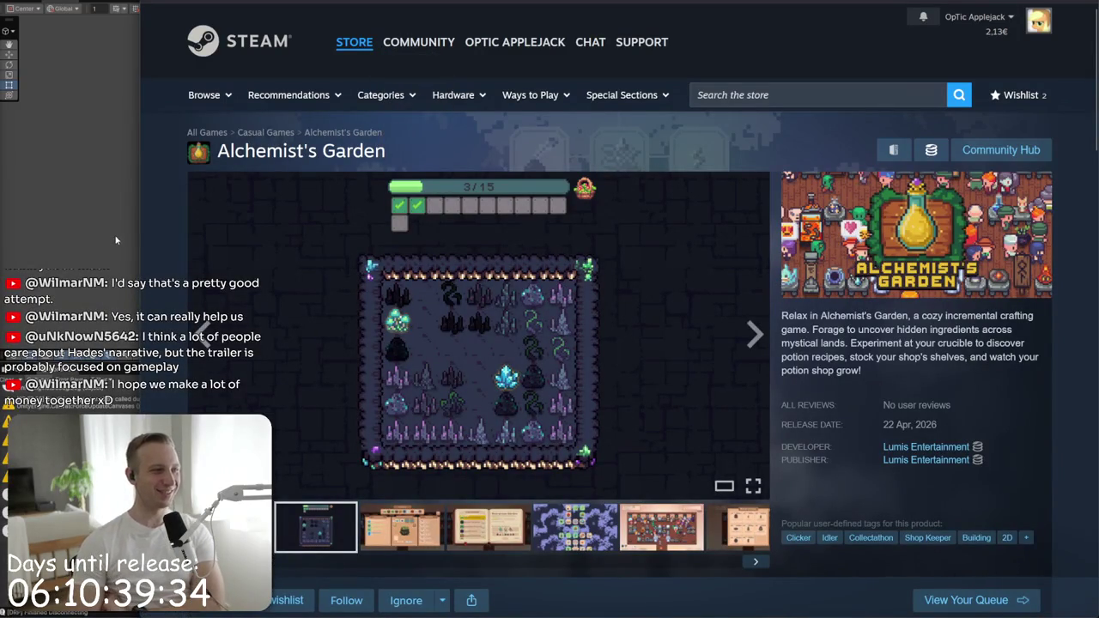
# - Select the Alchemist's Garden description paragraph and check the capsule image's right-click options
pyautogui.tripleClick(799, 316)
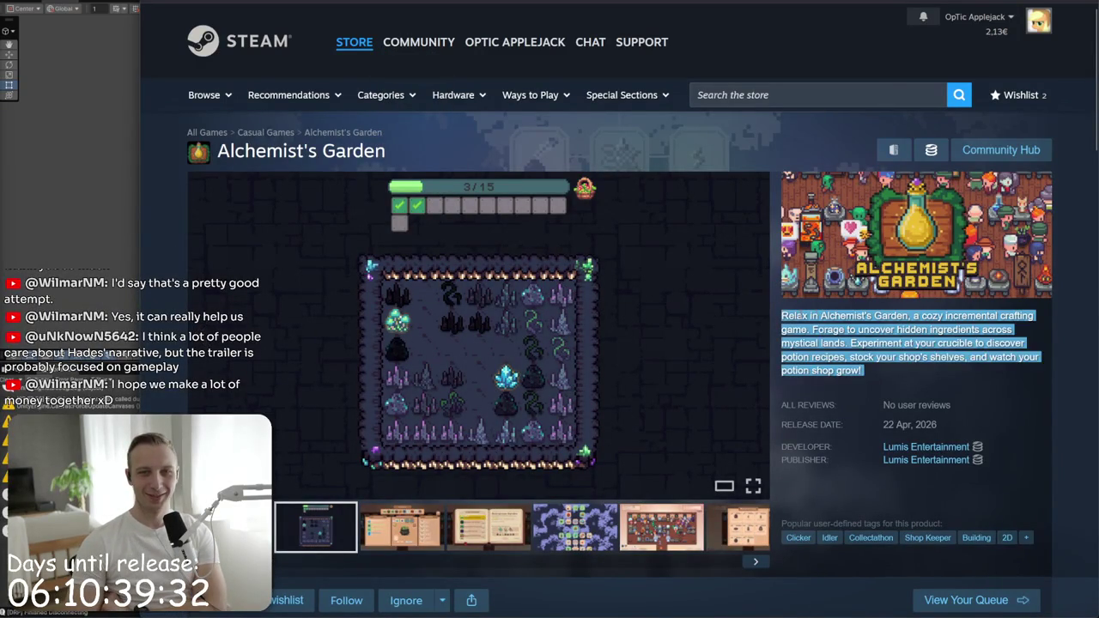
pyautogui.rightClick(804, 268)
pyautogui.click(772, 378)
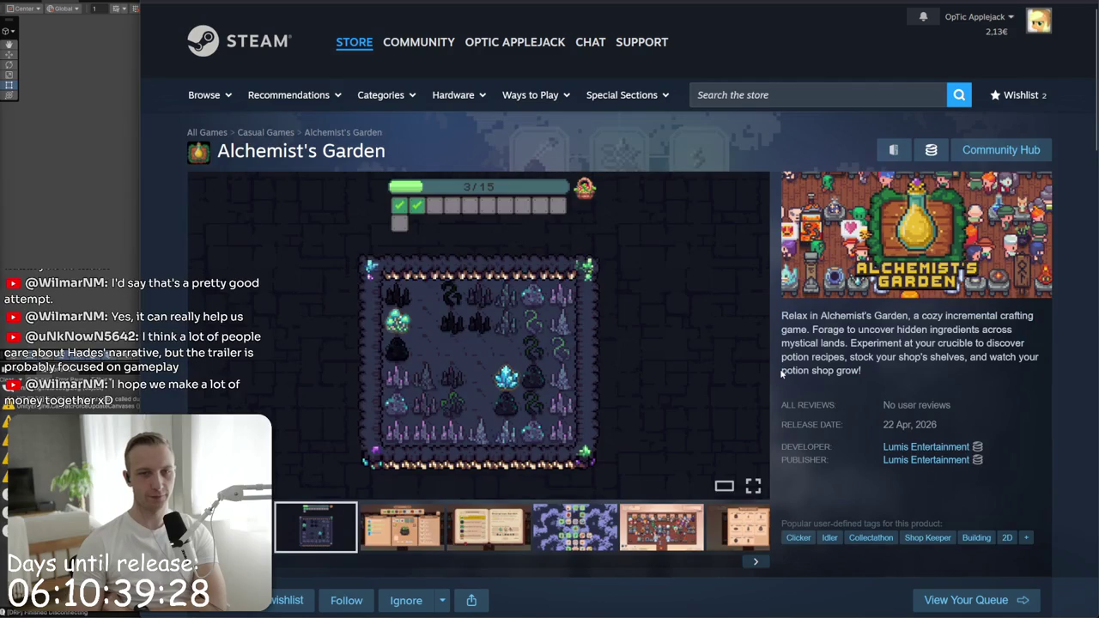
pyautogui.rightClick(797, 233)
pyautogui.click(1024, 344)
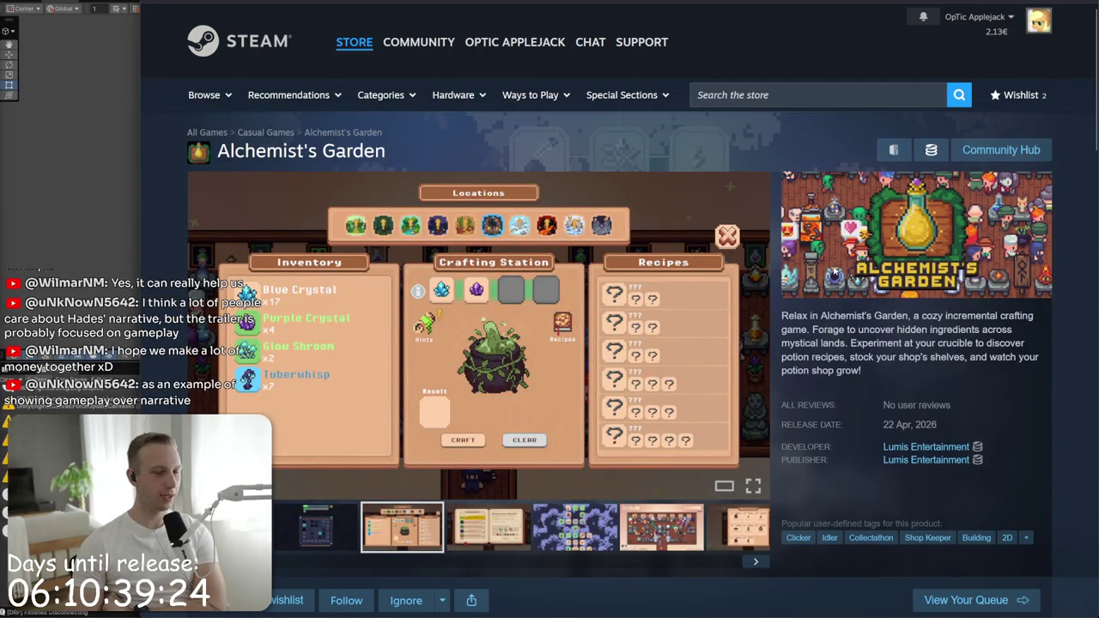
pyautogui.rightClick(782, 212)
pyautogui.click(869, 253)
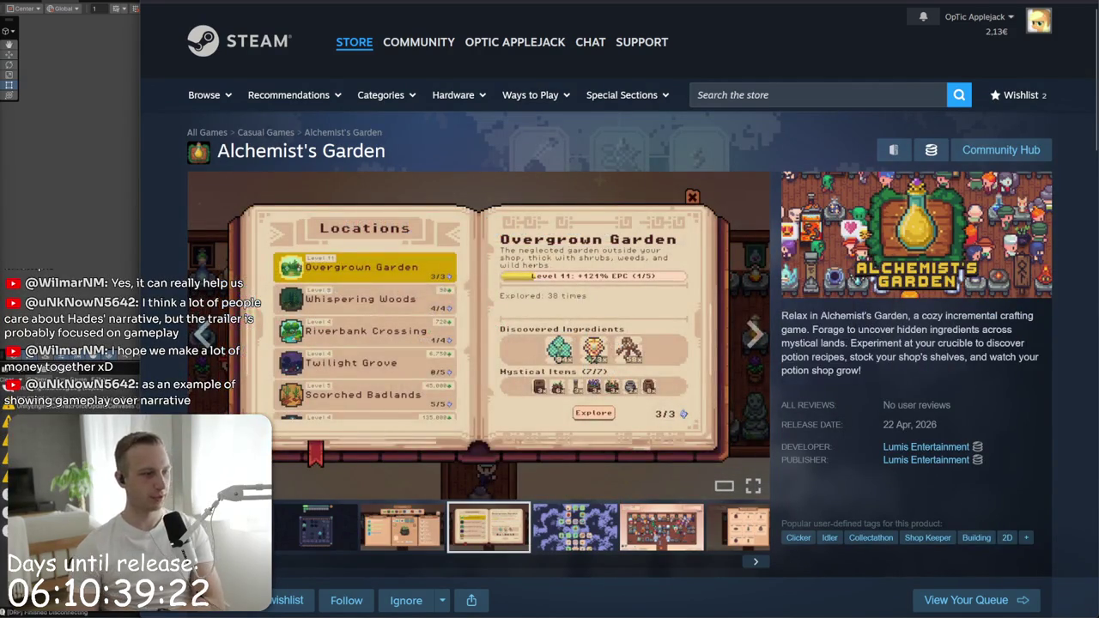
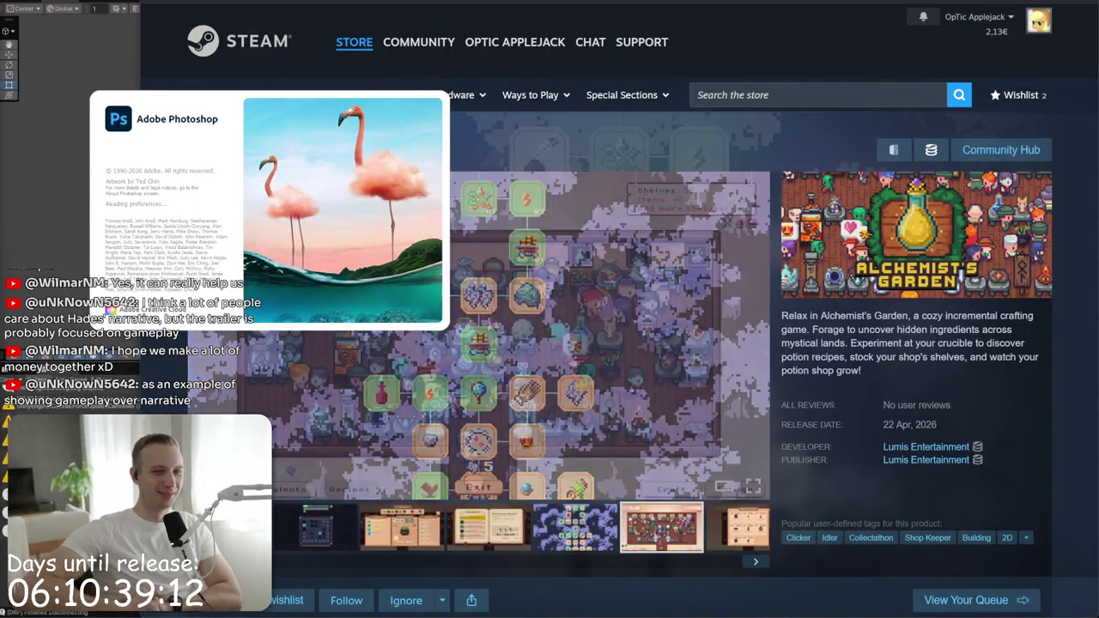
# - Look over the Alchemist's Garden description in Steam, then bring up Photoshop's Home screen
pyautogui.click(882, 375)
pyautogui.moveTo(882, 375); pyautogui.dragTo(783, 316)
pyautogui.click(783, 317)
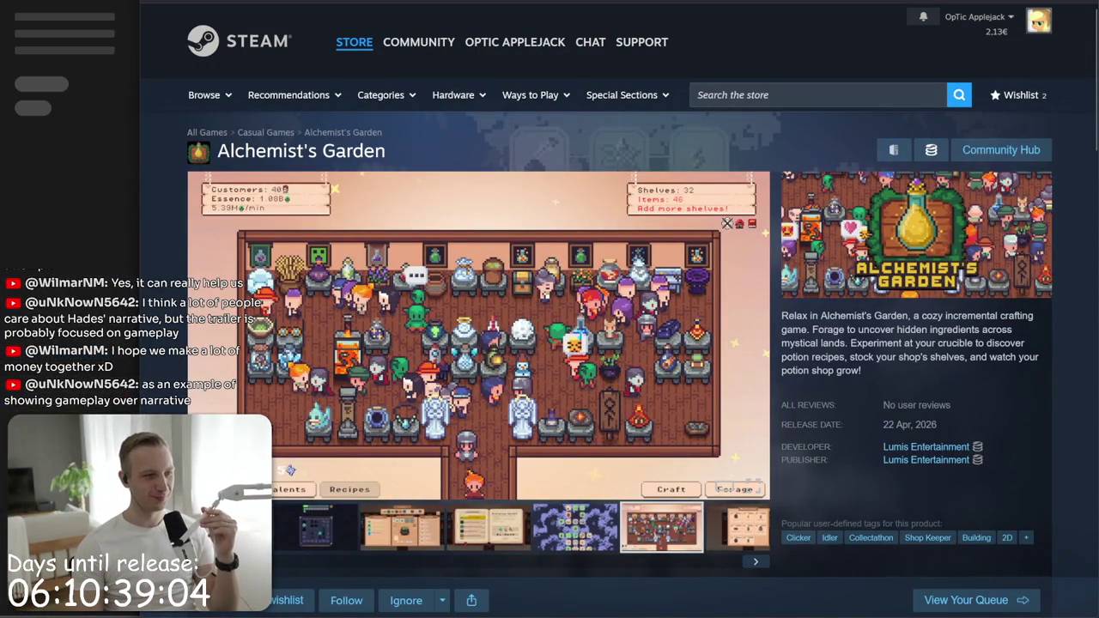
pyautogui.click(55, 197)
pyautogui.click(33, 55)
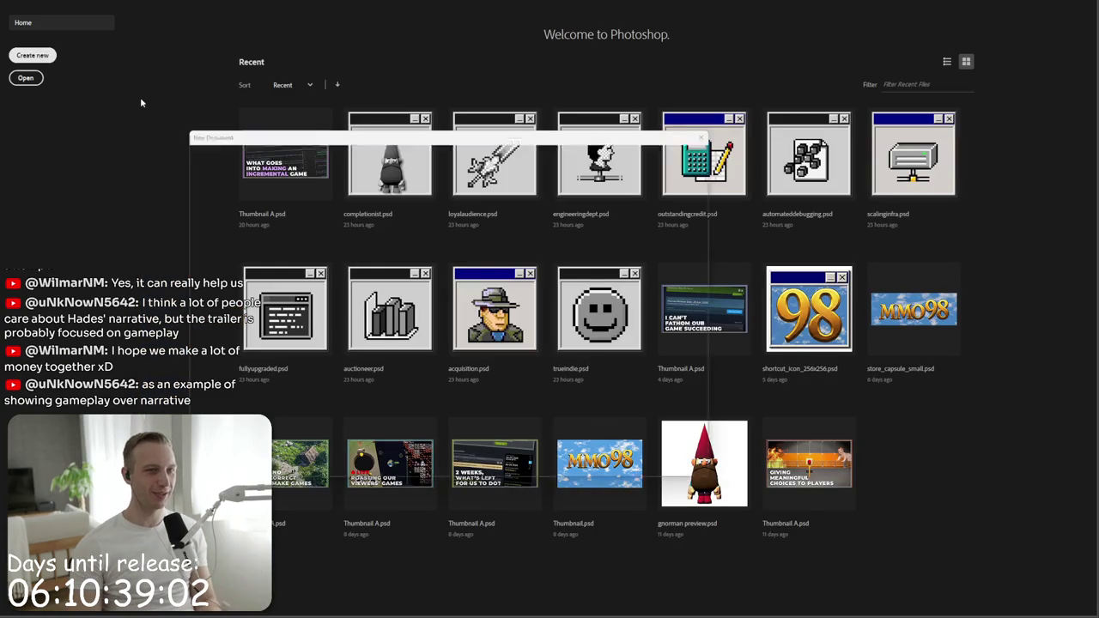
# - Paste the capsule art into a new 460x215 document and add an empty layer above it
pyautogui.press('Escape')
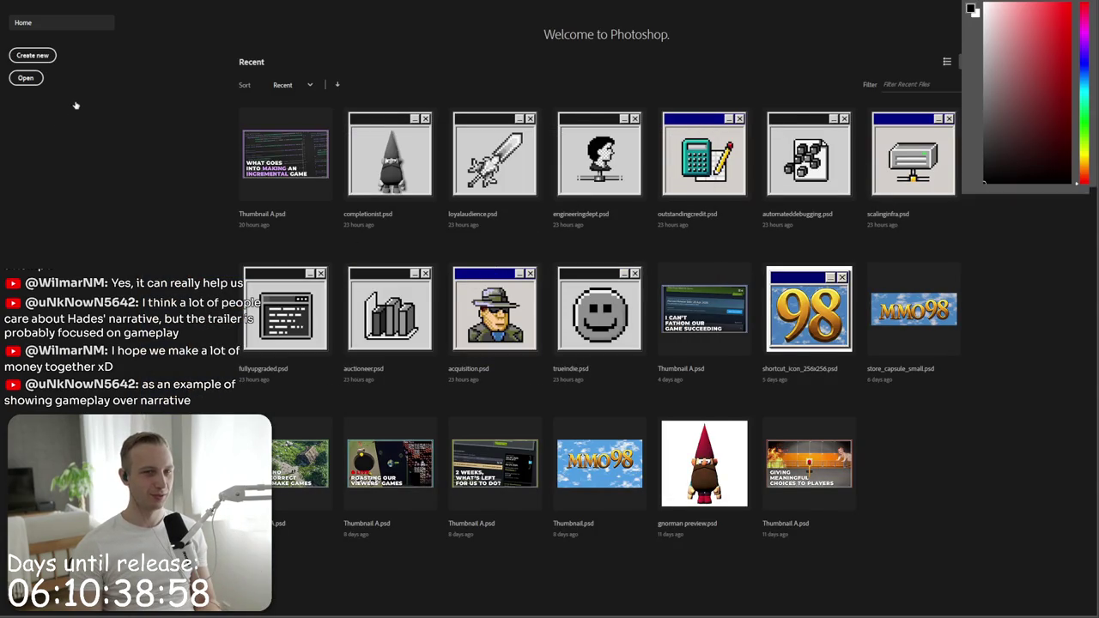
pyautogui.hotkey('ctrl', 'v')
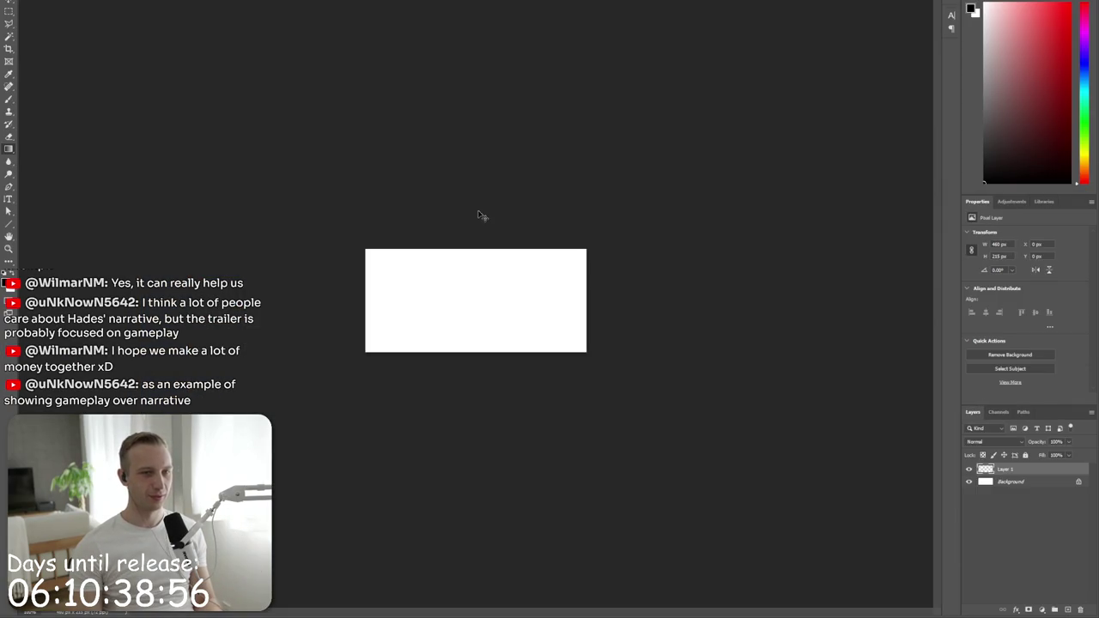
pyautogui.hotkey('ctrl', '+')
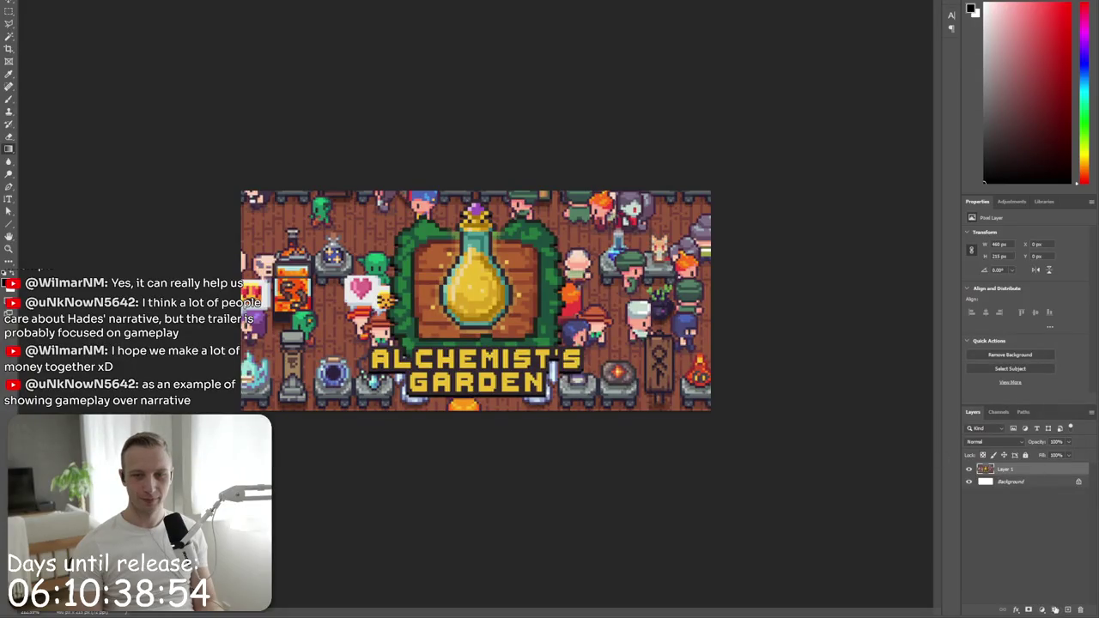
pyautogui.click(1055, 609)
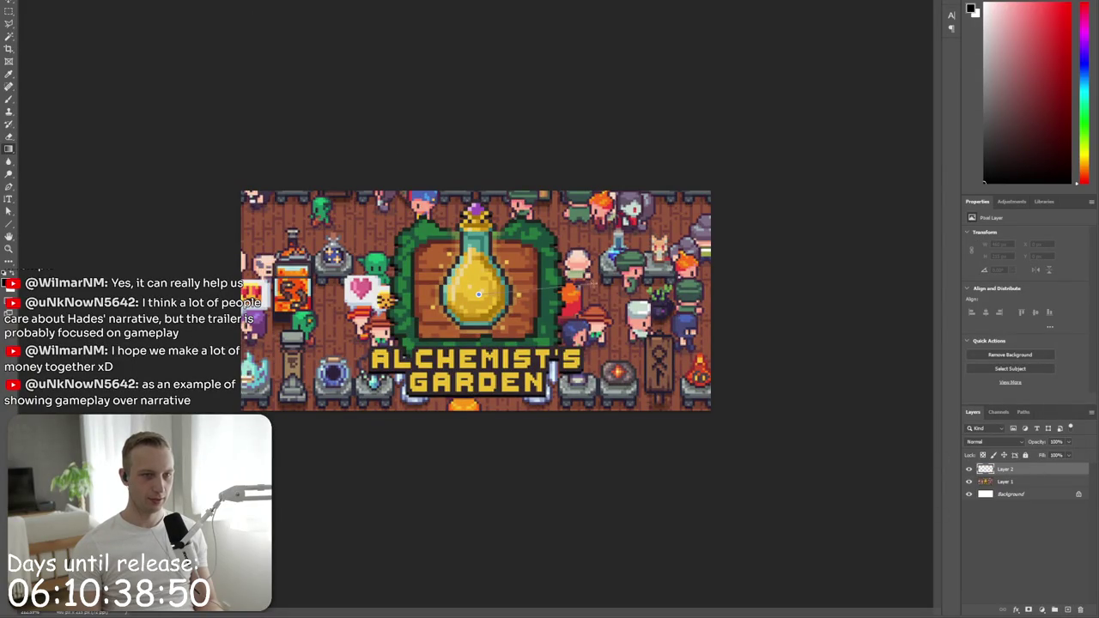
# - Draft a dark gradient vignette and opacity change, then discard them by deleting that layer
pyautogui.moveTo(478, 295); pyautogui.dragTo(624, 291)
pyautogui.hotkey('ctrl', 'z')
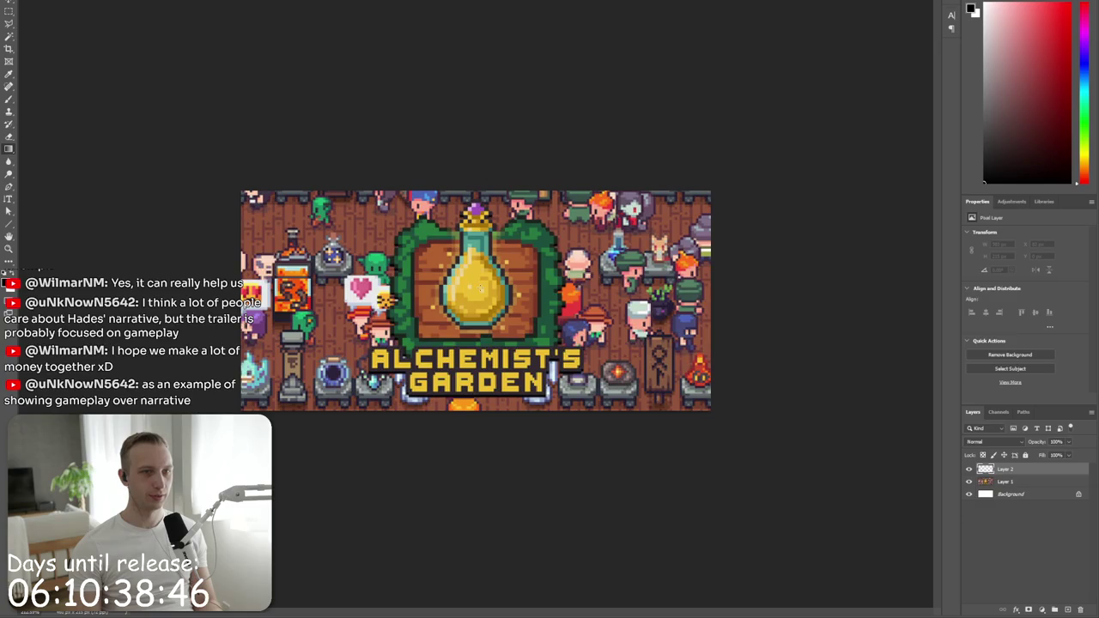
pyautogui.moveTo(477, 290); pyautogui.dragTo(670, 305)
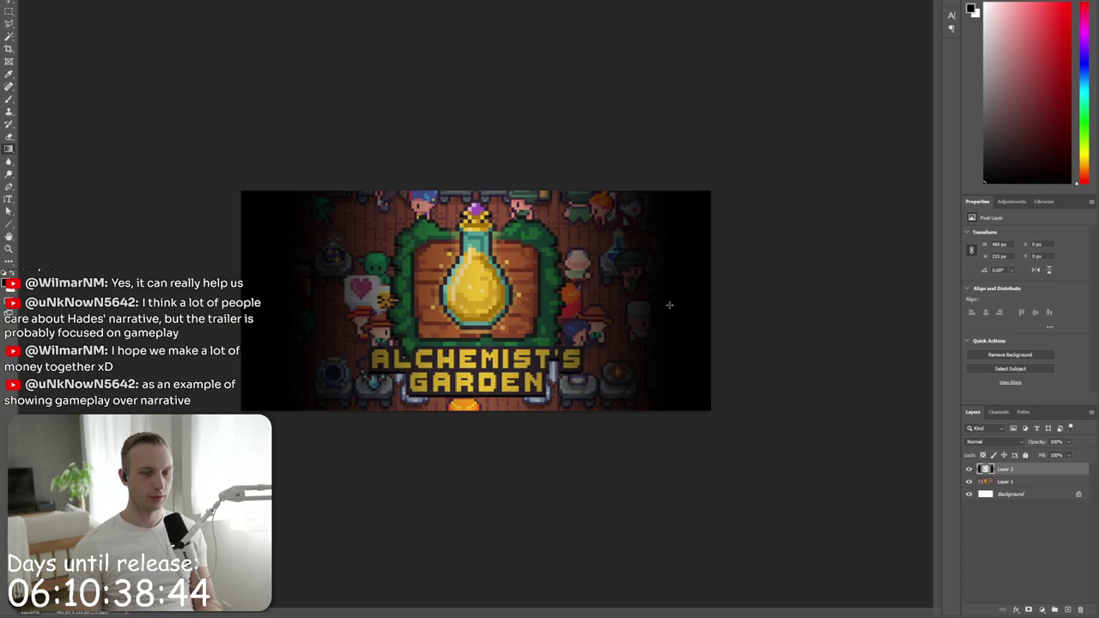
pyautogui.moveTo(1039, 443); pyautogui.dragTo(1030, 442)
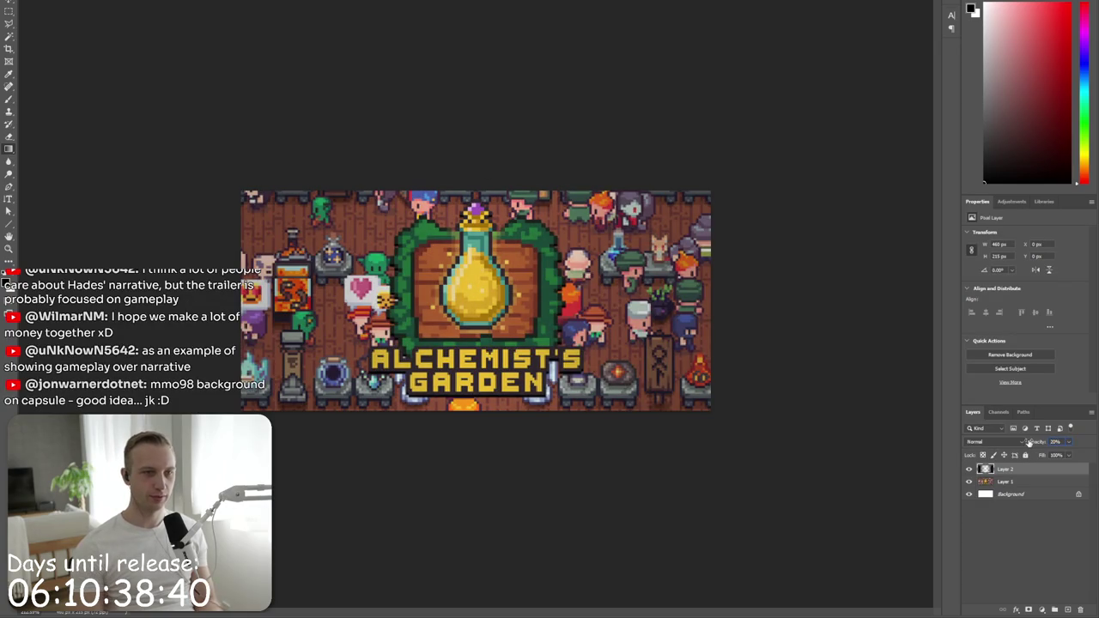
pyautogui.hotkey('ctrl', 'z')
pyautogui.click(1078, 609)
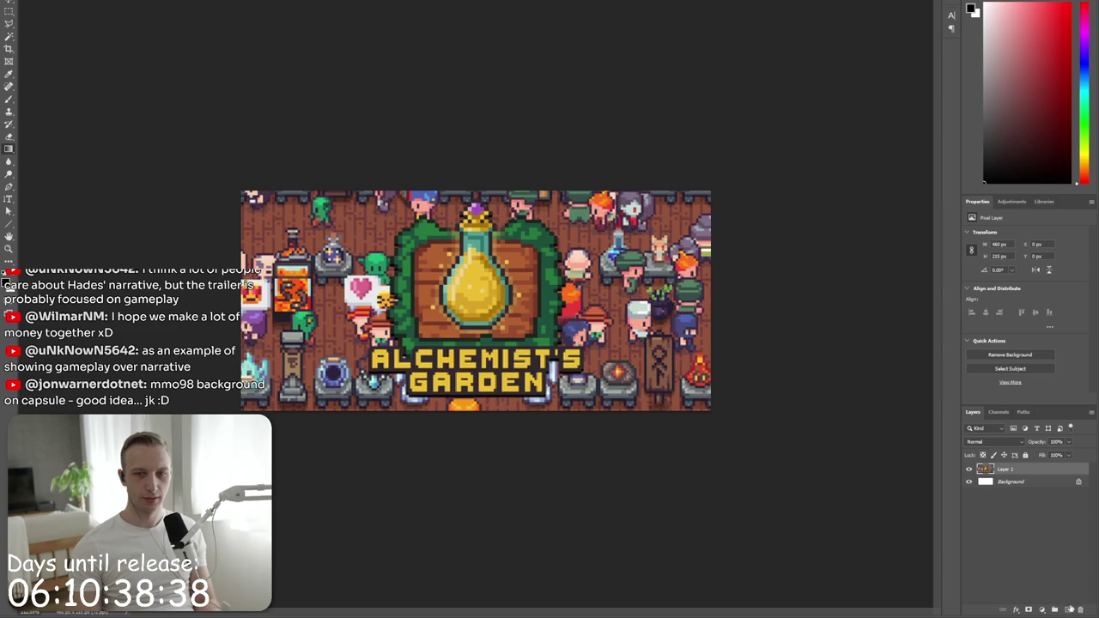
# - On a fresh layer, draw a radial dark vignette around the potion at 20% opacity, and add another empty layer
pyautogui.click(1066, 608)
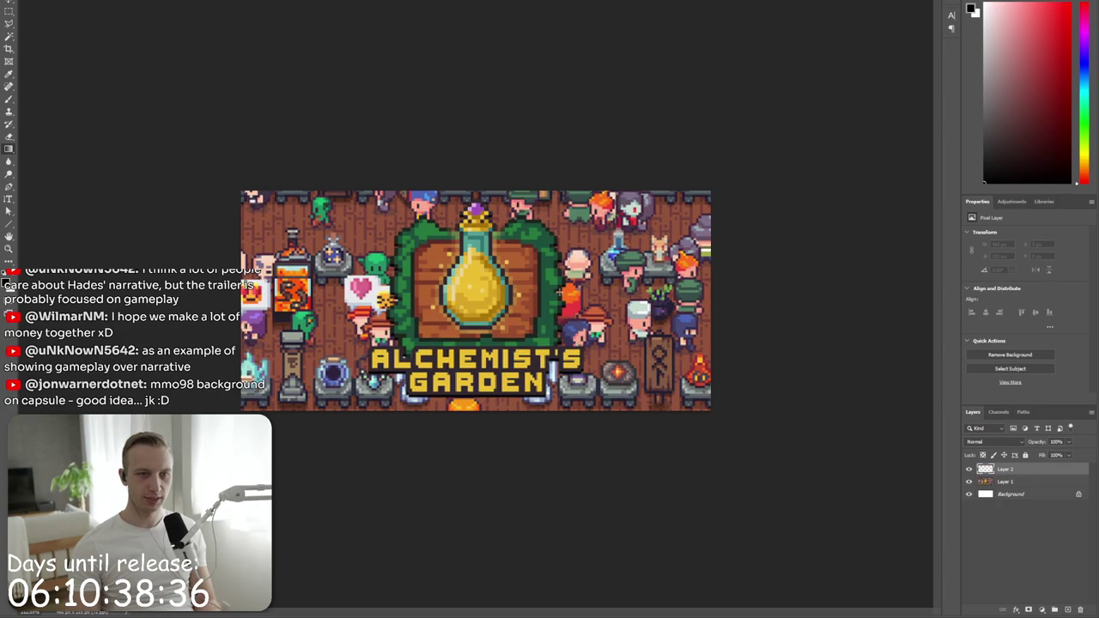
pyautogui.moveTo(559, 292); pyautogui.dragTo(611, 292)
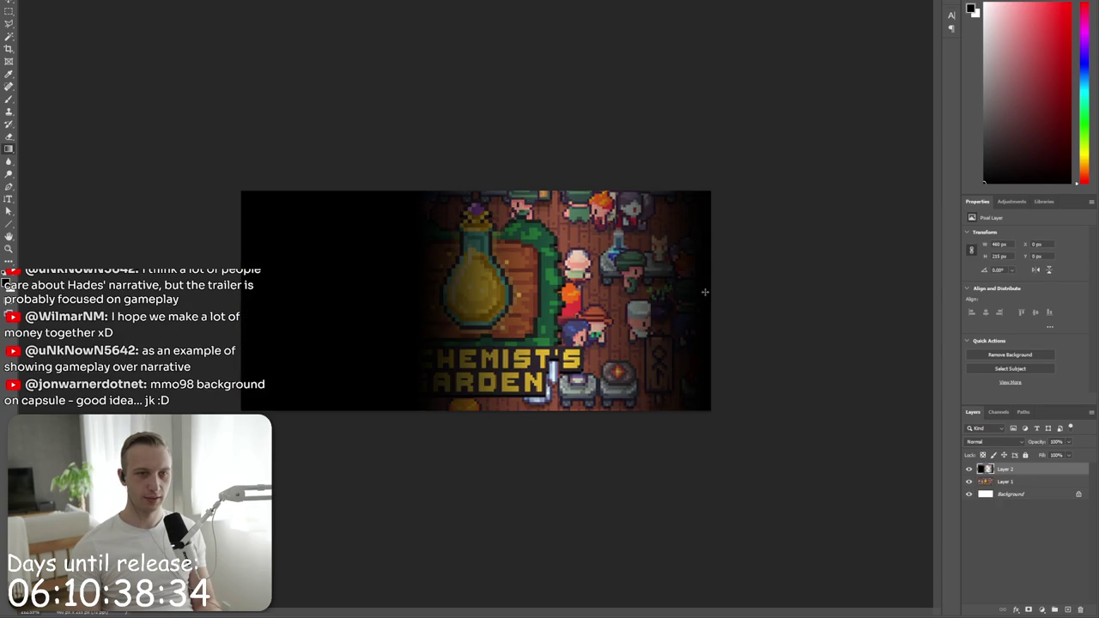
pyautogui.hotkey('ctrl', 'z')
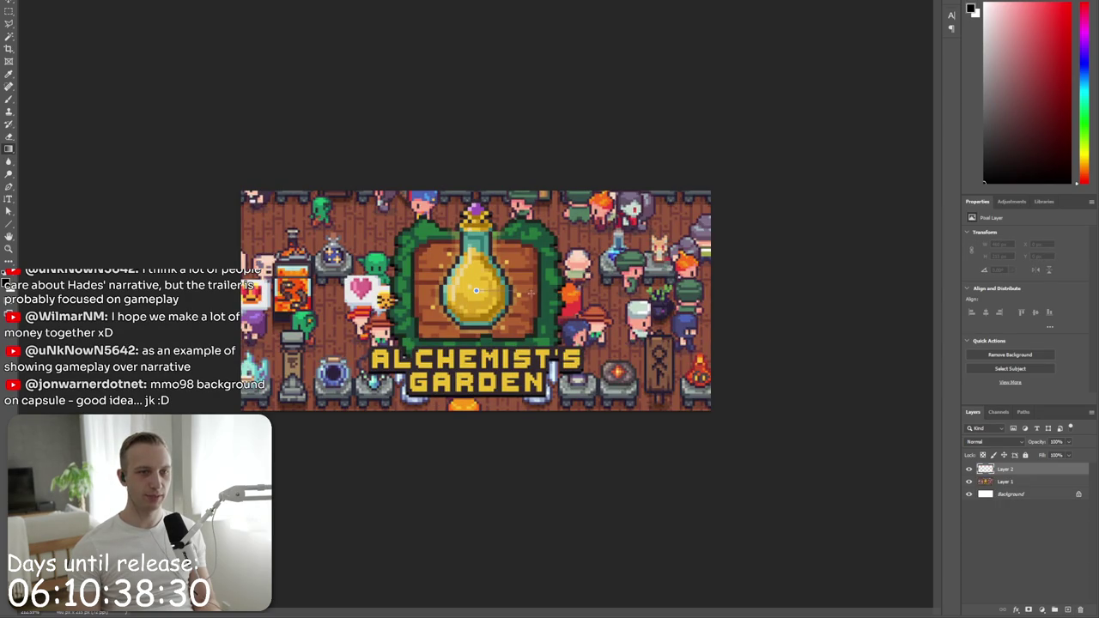
pyautogui.moveTo(476, 290); pyautogui.dragTo(672, 299)
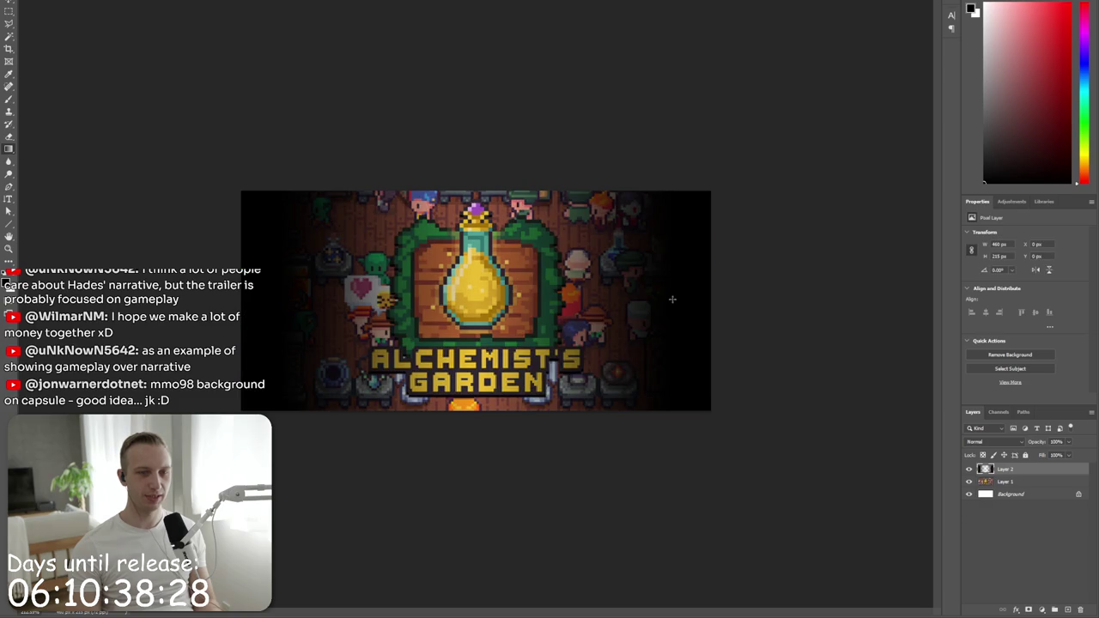
pyautogui.hotkey('ctrl', 'z')
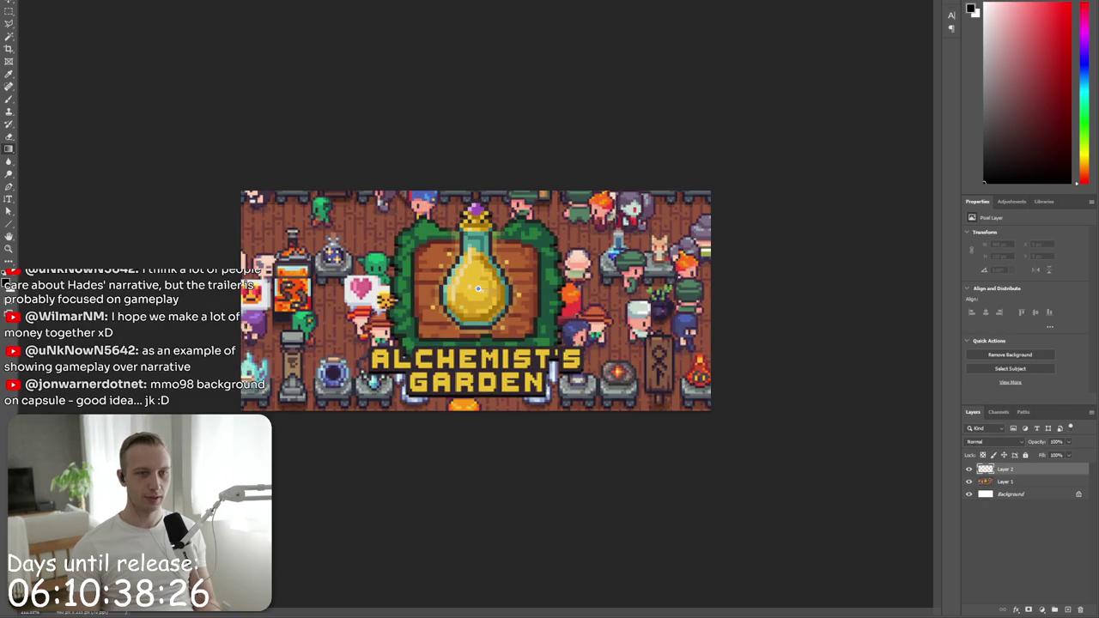
pyautogui.moveTo(477, 288); pyautogui.dragTo(717, 292)
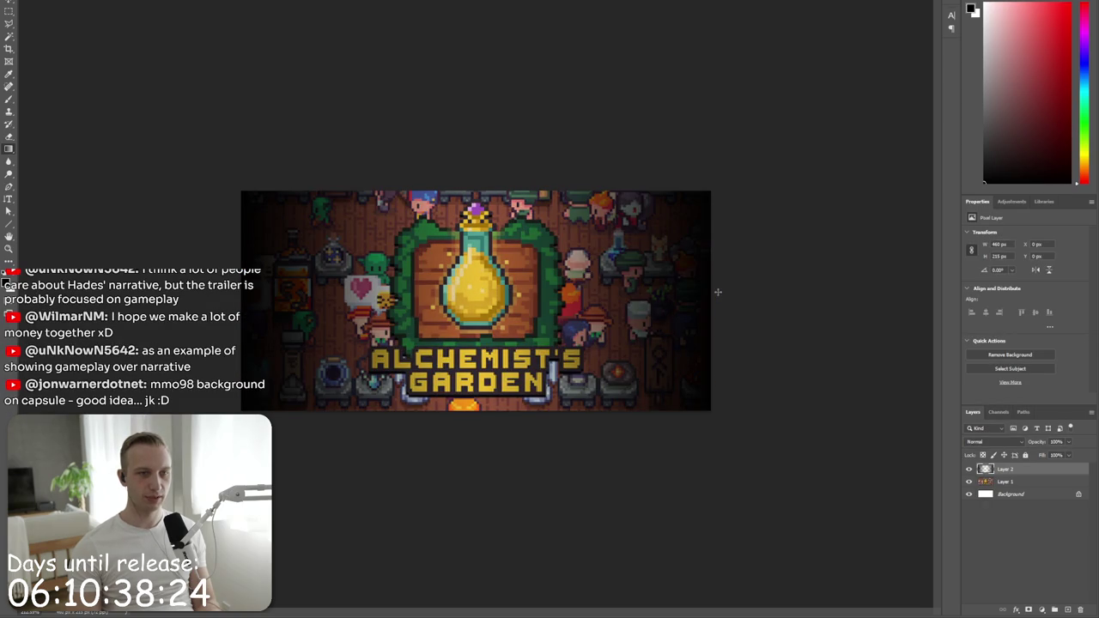
pyautogui.write('0')
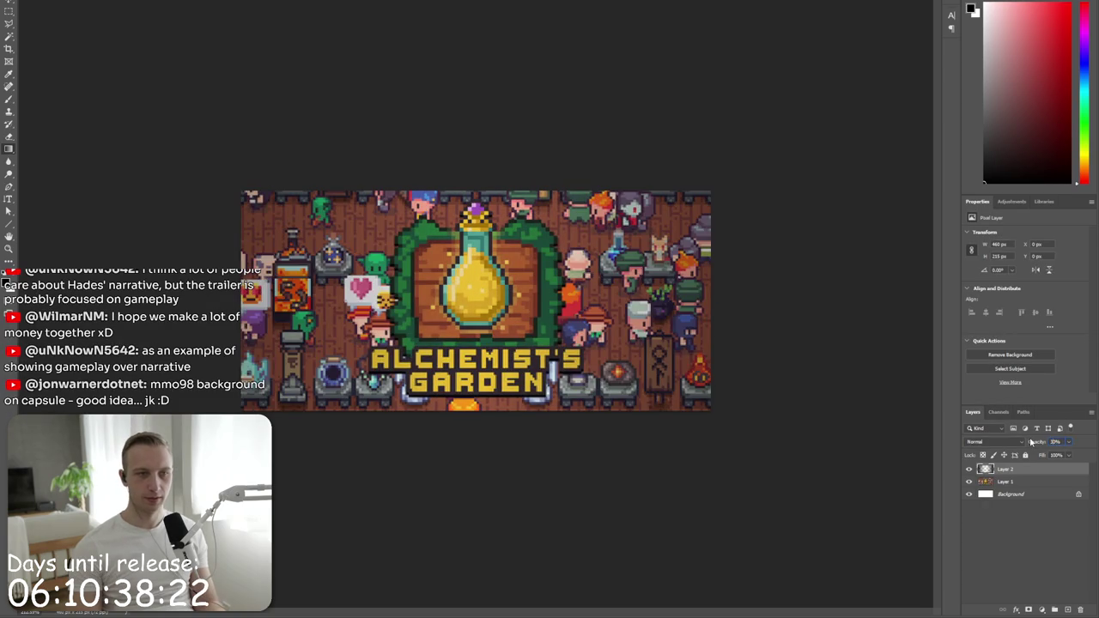
pyautogui.write('25')
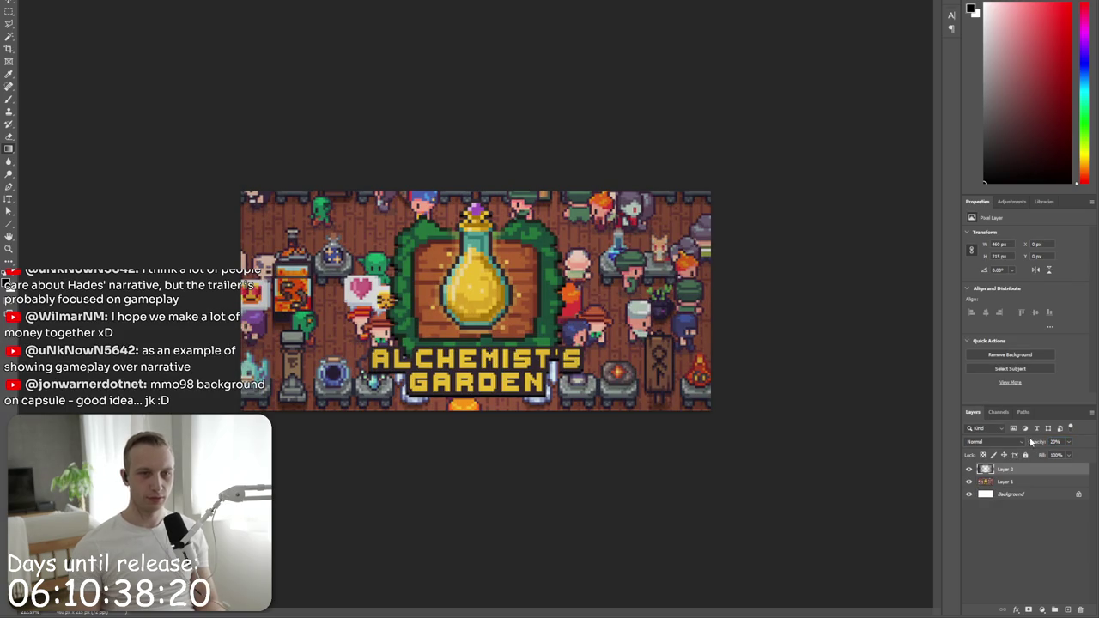
pyautogui.click(1067, 610)
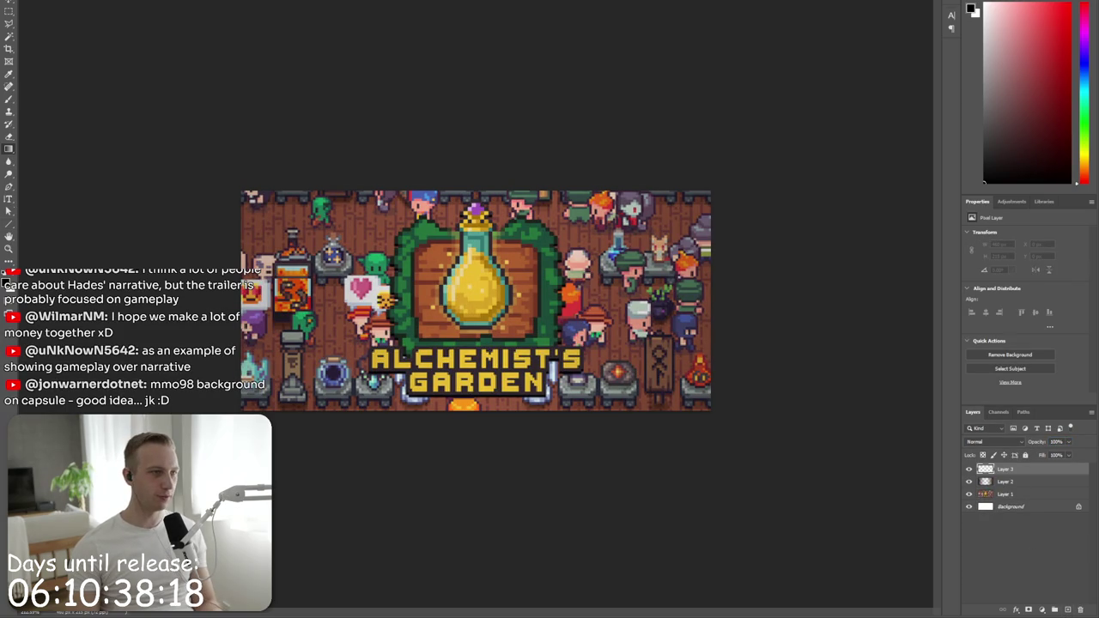
# - Draw a 460x215 rectangle positioned to cover the whole capsule
pyautogui.click(9, 223)
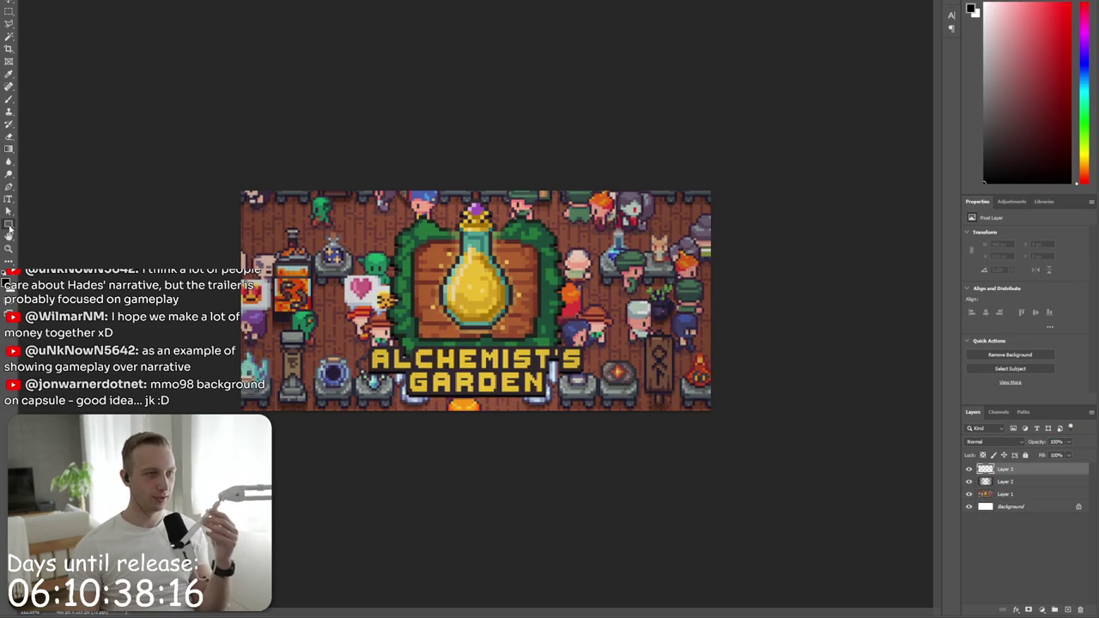
pyautogui.click(196, 206)
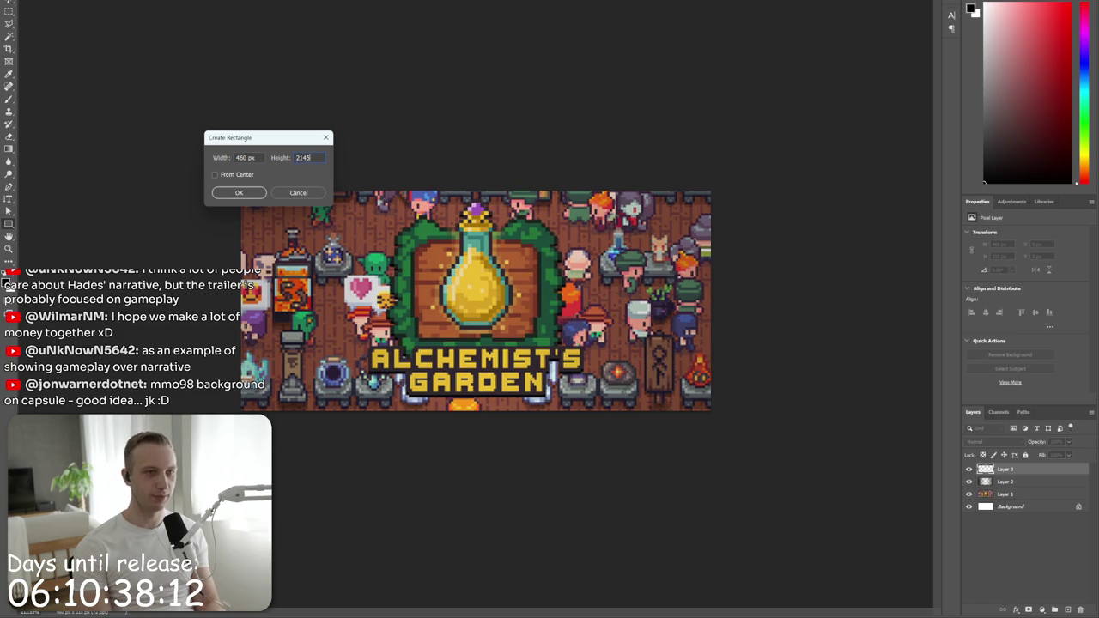
pyautogui.press('Return')
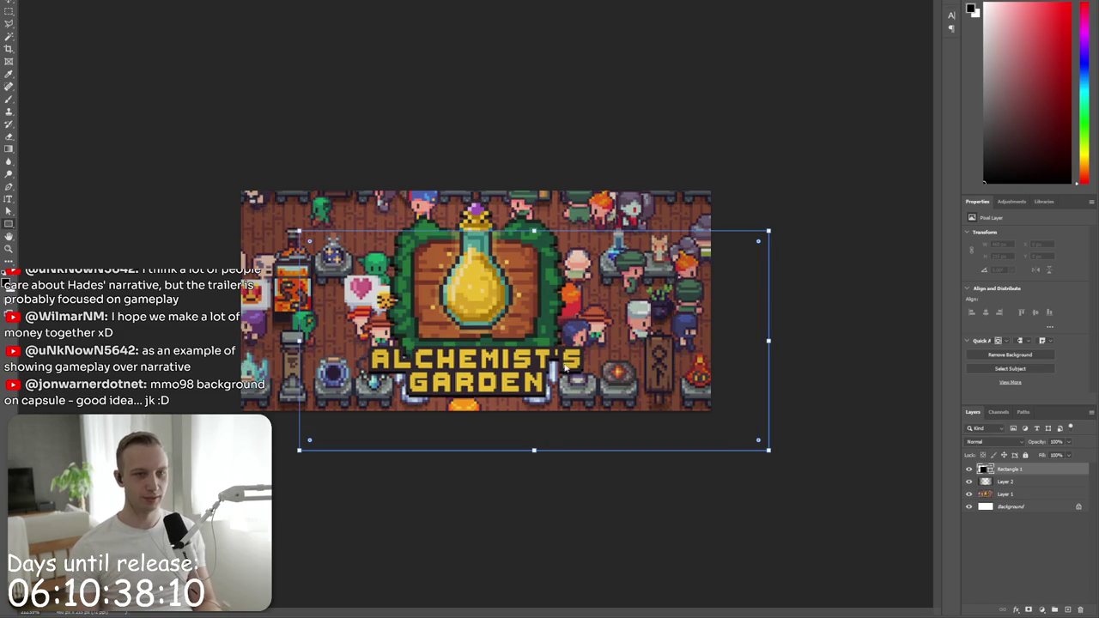
pyautogui.moveTo(649, 375); pyautogui.dragTo(584, 329)
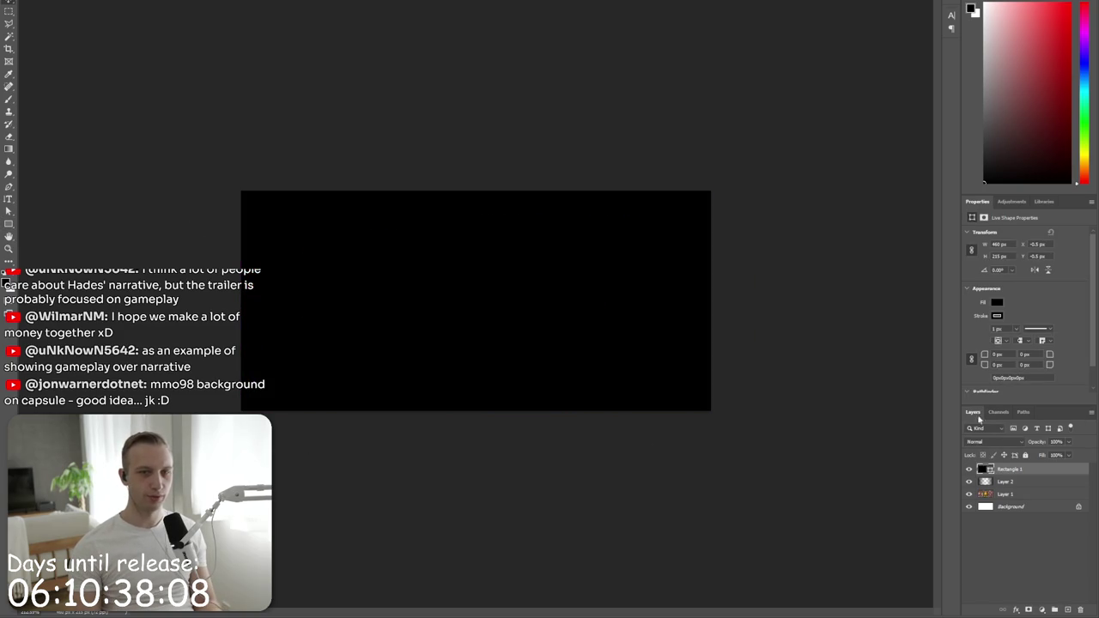
# - Give the rectangle no fill and a yellow-green 8 px outline
pyautogui.click(997, 303)
pyautogui.click(970, 333)
pyautogui.click(997, 316)
pyautogui.click(1015, 367)
pyautogui.click(1053, 305)
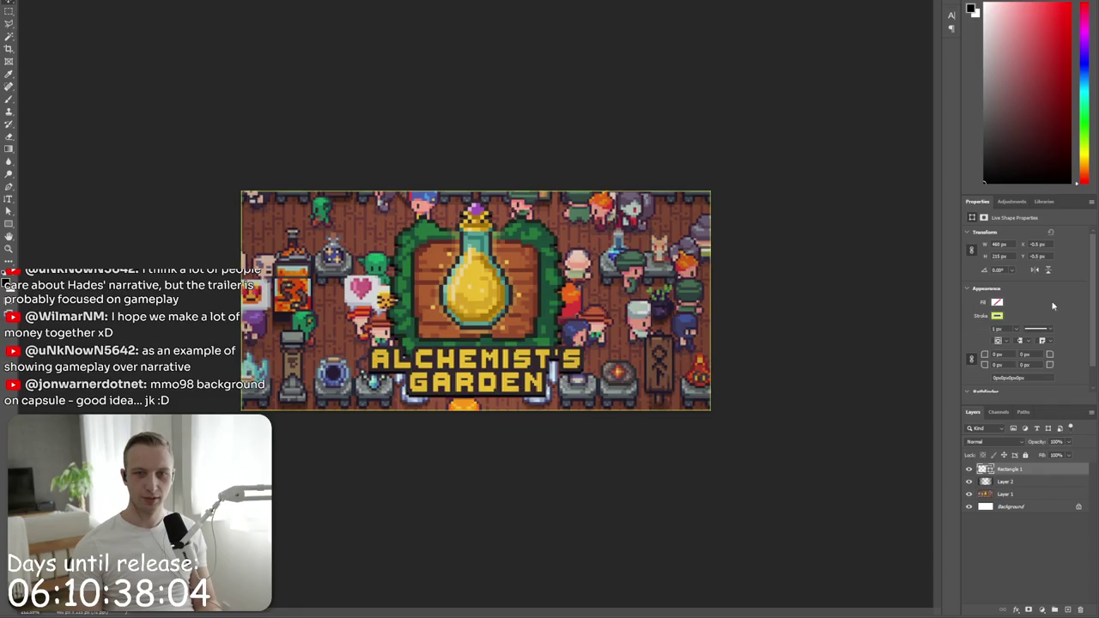
pyautogui.write('8')
pyautogui.press('Return')
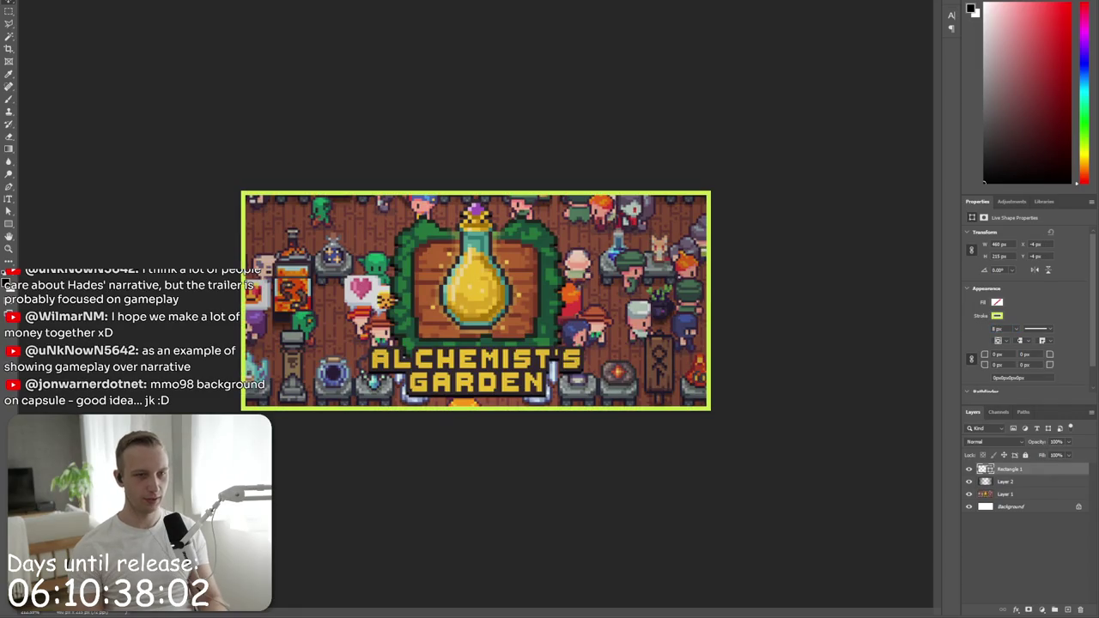
# - Change the rectangle's stroke colour to golden yellow in the colour picker
pyautogui.click(997, 316)
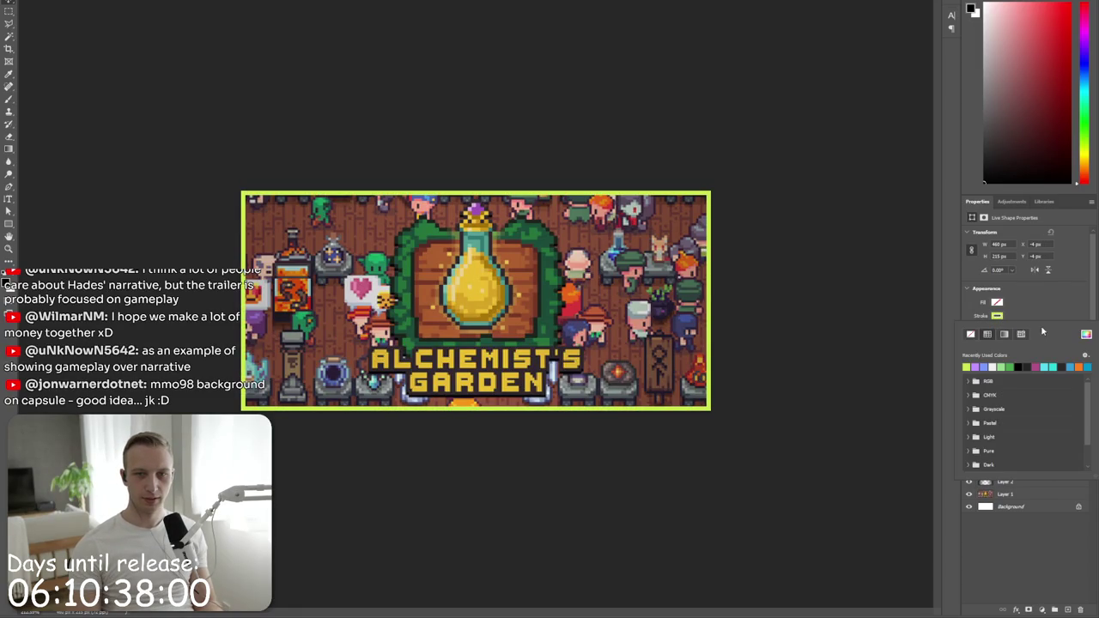
pyautogui.click(1086, 334)
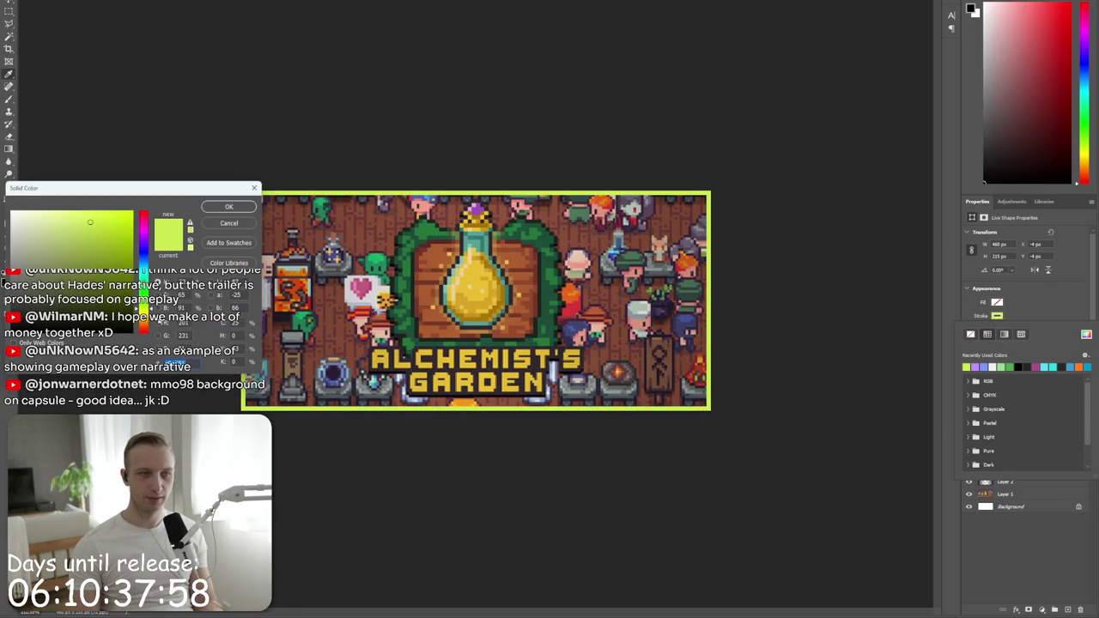
pyautogui.click(466, 355)
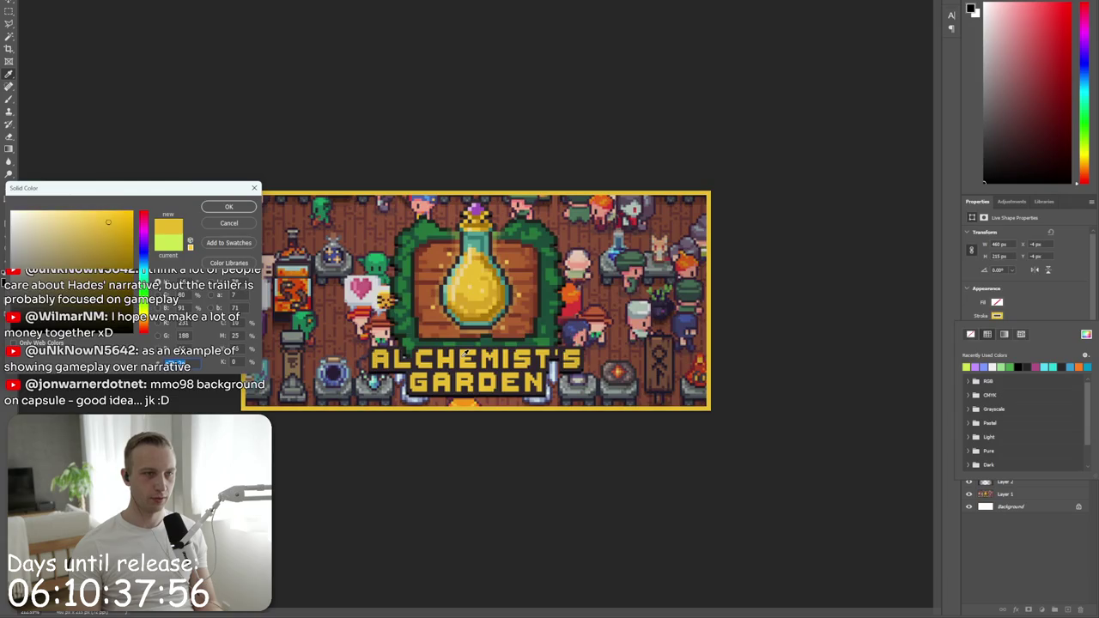
pyautogui.click(207, 208)
pyautogui.click(1087, 335)
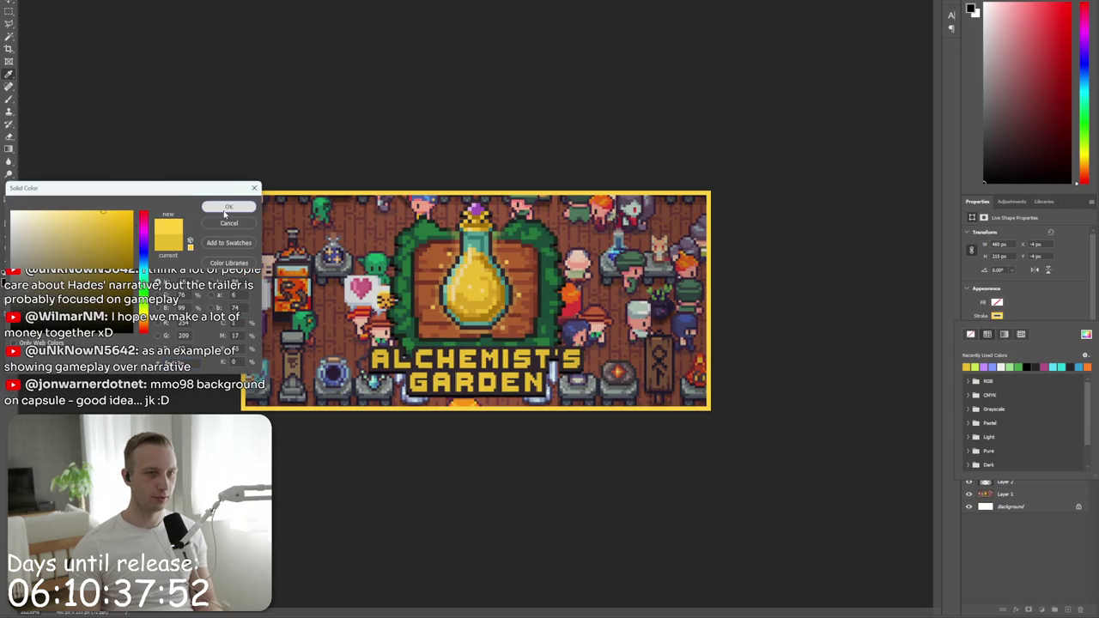
pyautogui.click(228, 206)
pyautogui.press('Escape')
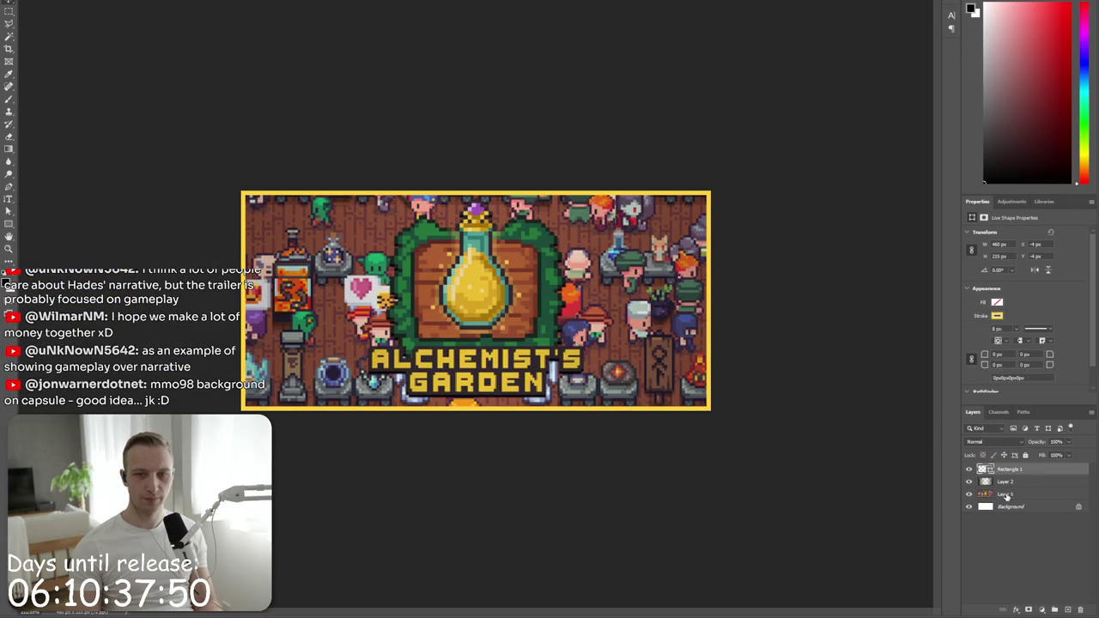
# - Boost Layer 1's artwork saturation by +15 with Hue/Saturation
pyautogui.click(1004, 494)
pyautogui.hotkey('alt', 'i')
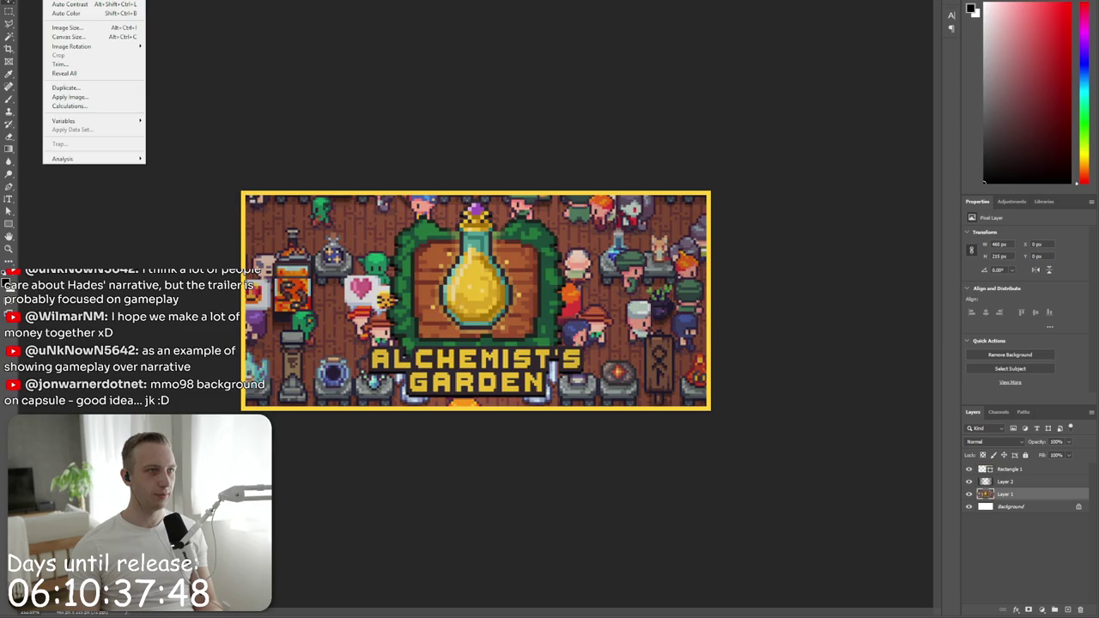
pyautogui.press('j')
pyautogui.press('Down')
pyautogui.press('Down')
pyautogui.press('Down')
pyautogui.press('Down')
pyautogui.press('Return')
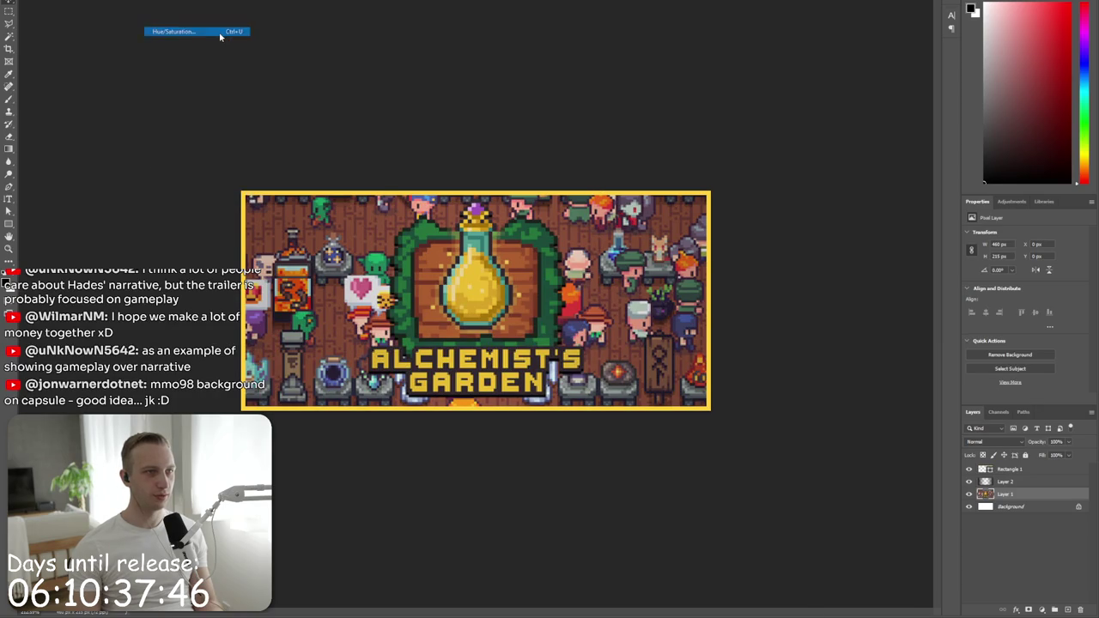
pyautogui.moveTo(246, 195); pyautogui.dragTo(253, 199)
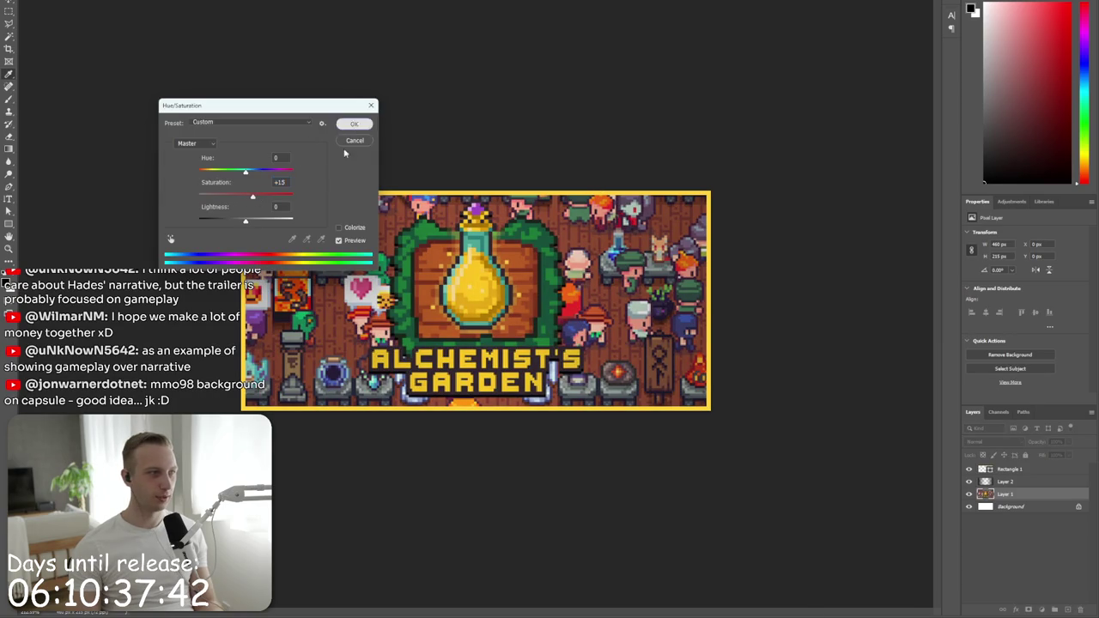
pyautogui.click(354, 124)
pyautogui.hotkey('ctrl', '-')
pyautogui.hotkey('ctrl', '-')
pyautogui.hotkey('ctrl', '+')
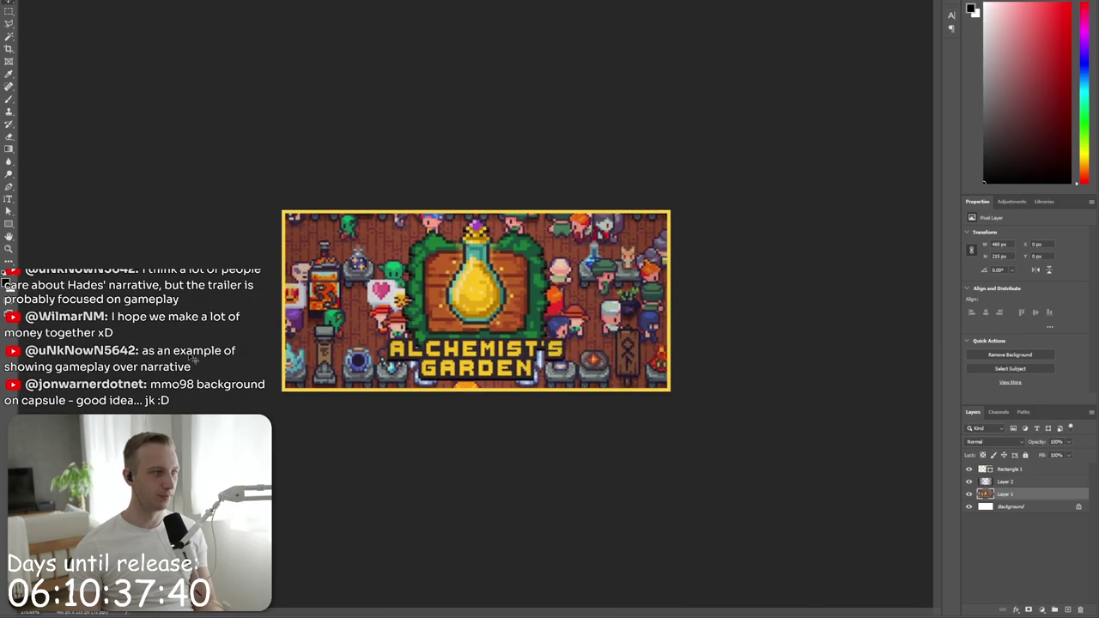
# - Copy the live capsule image from the Steam page and paste it as a new layer
pyautogui.hotkey('alt', 'Tab')
pyautogui.rightClick(884, 273)
pyautogui.click(900, 322)
pyautogui.hotkey('alt', 'Tab')
pyautogui.hotkey('ctrl', 'v')
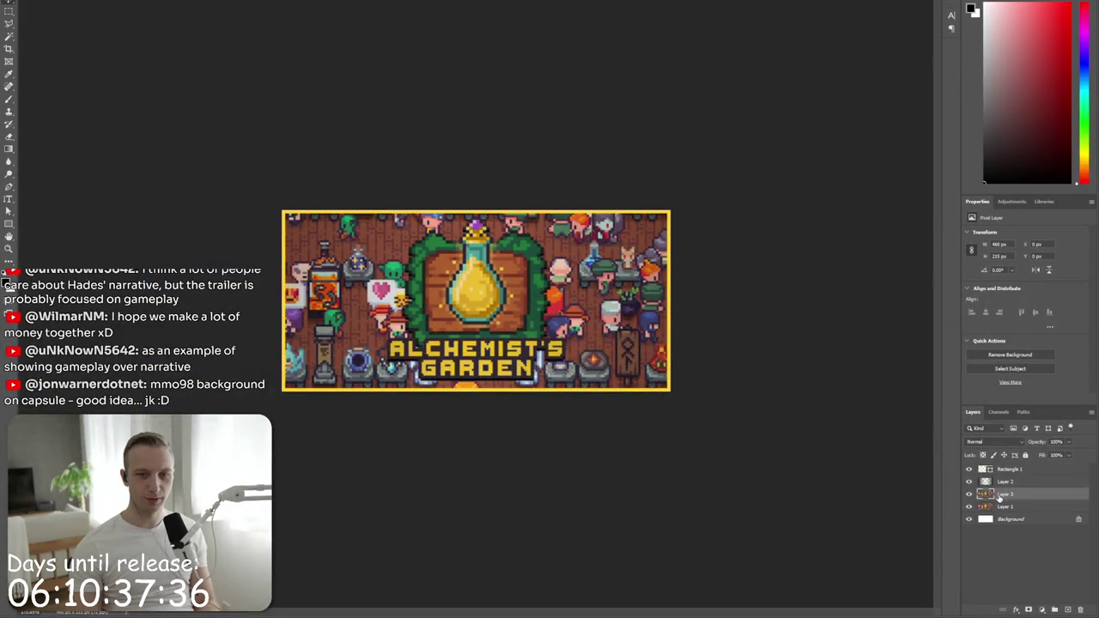
# - Toggle the pasted live capsule layer on and off to compare versions, leaving it hidden
pyautogui.click(969, 469)
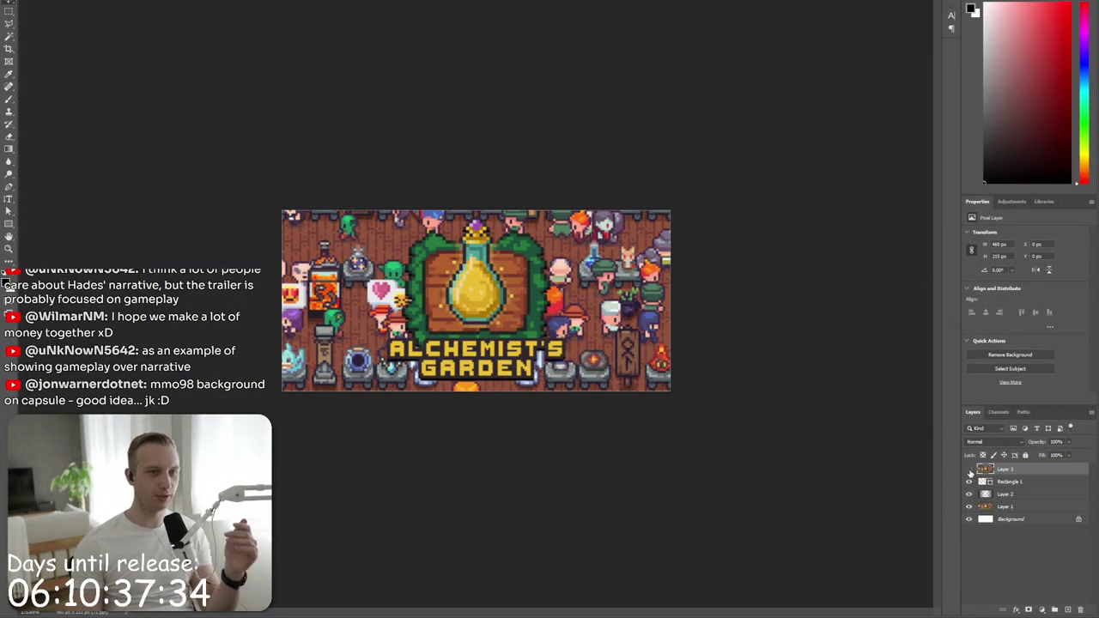
pyautogui.click(970, 470)
pyautogui.click(970, 470)
pyautogui.click(969, 470)
pyautogui.click(970, 470)
pyautogui.click(969, 470)
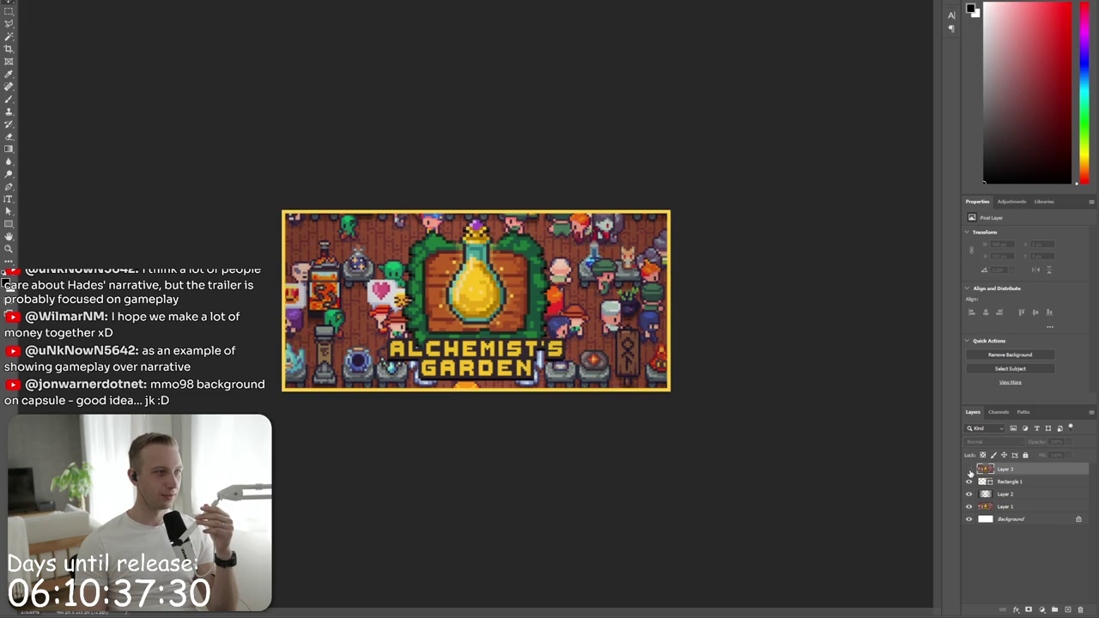
pyautogui.click(969, 470)
pyautogui.click(969, 470)
pyautogui.click(969, 469)
pyautogui.click(970, 470)
pyautogui.click(969, 470)
pyautogui.click(970, 470)
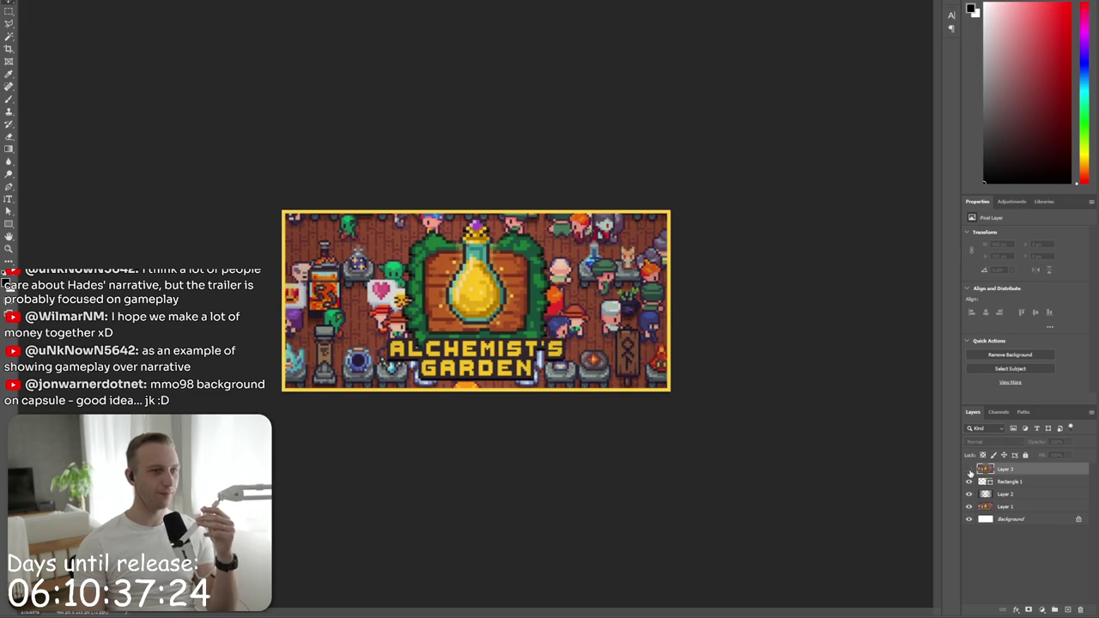
# - Select the Rectangle 1 border shape and open its effect settings
pyautogui.click(1029, 512)
pyautogui.click(1028, 507)
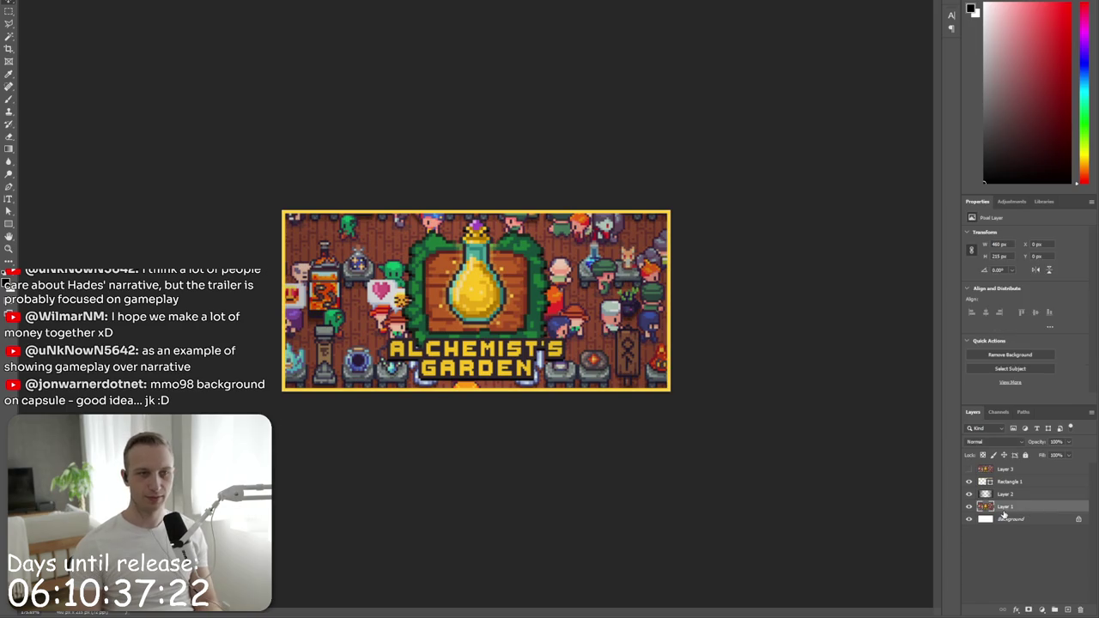
pyautogui.click(1013, 481)
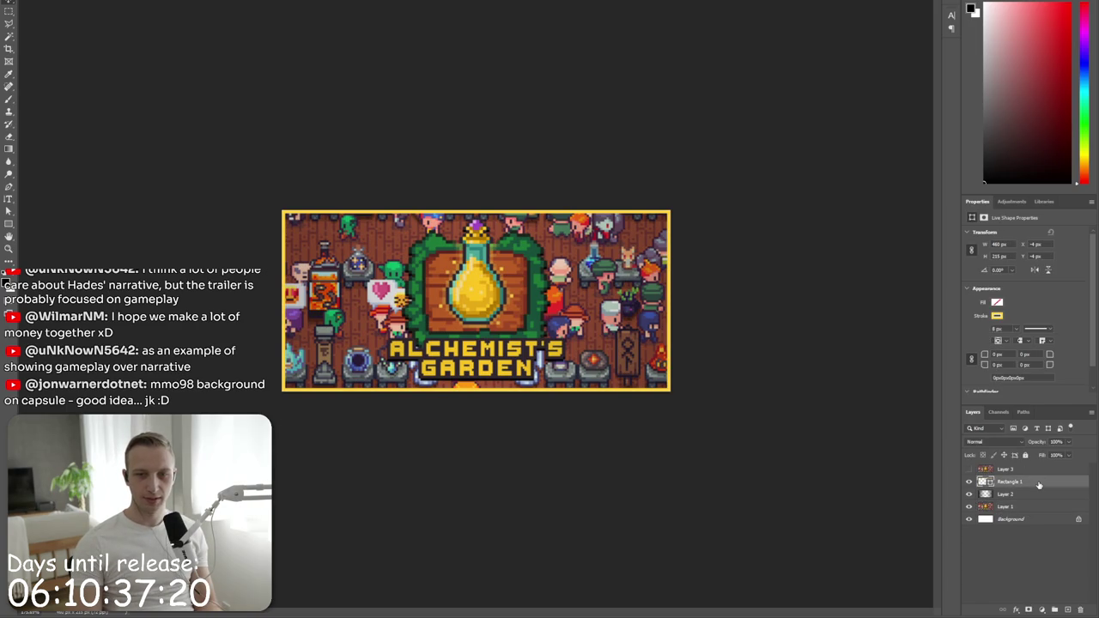
pyautogui.hotkey('ctrl', 'u')
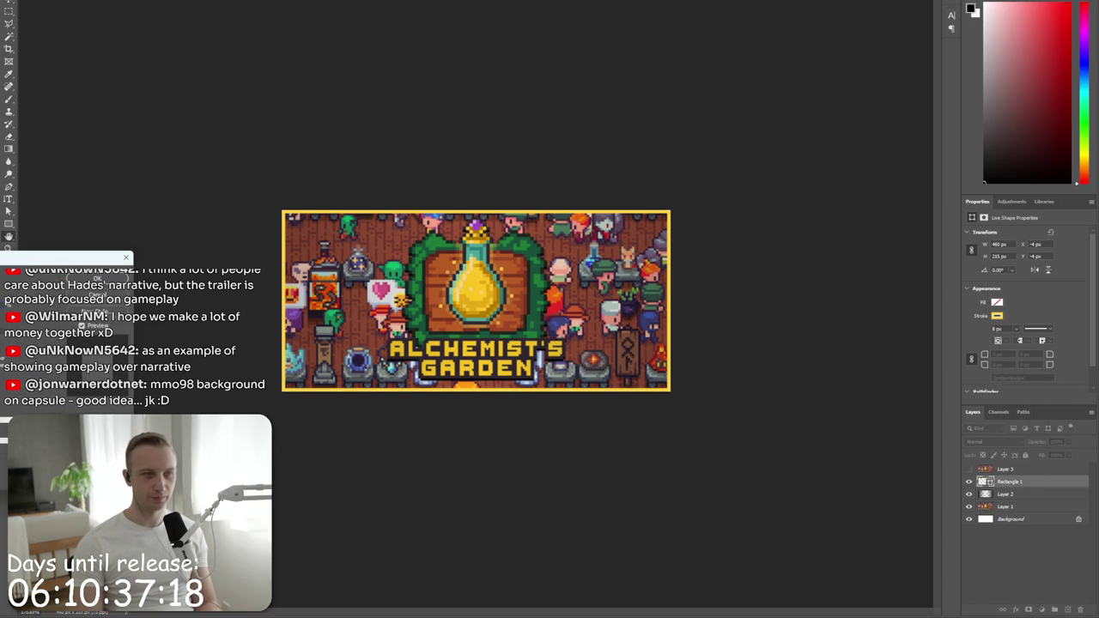
# - Apply a Drop Shadow layer style to the Rectangle 1 border
pyautogui.click(57, 292)
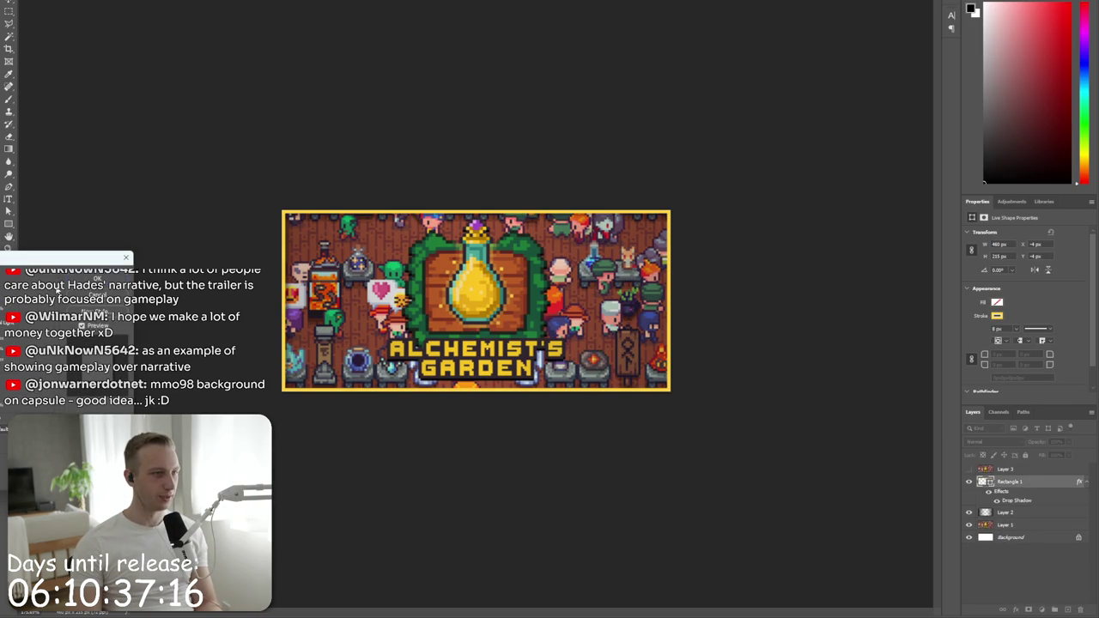
pyautogui.click(97, 280)
pyautogui.hotkey('ctrl', '+')
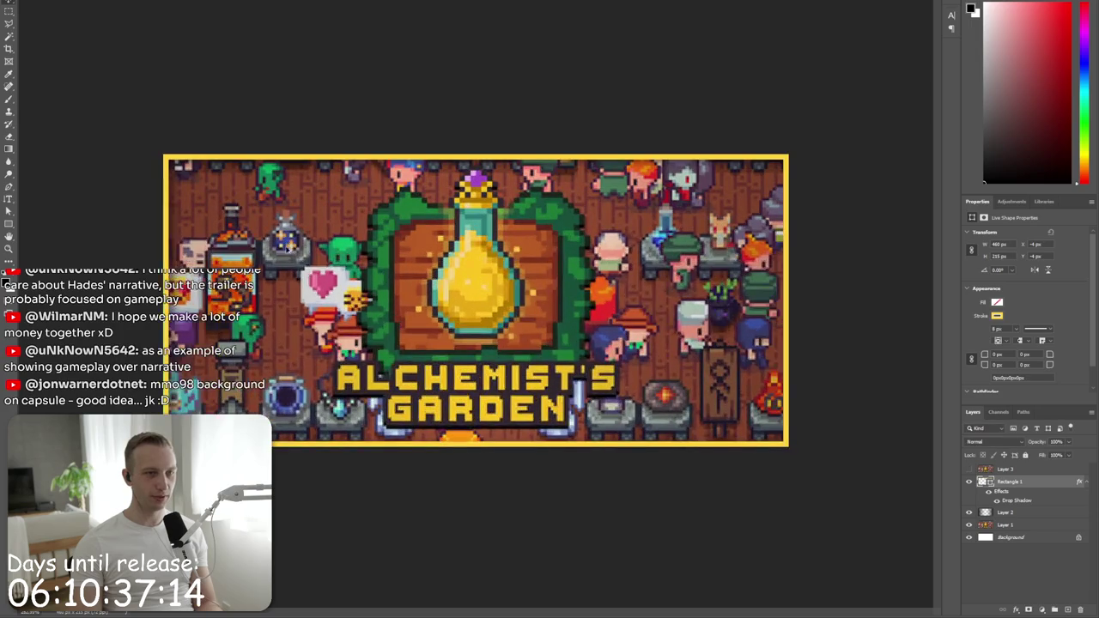
# - Repeatedly toggle Layer 3 to compare against the live capsule, ending with it hidden
pyautogui.click(970, 469)
pyautogui.click(970, 470)
pyautogui.click(970, 470)
pyautogui.click(970, 470)
pyautogui.click(970, 470)
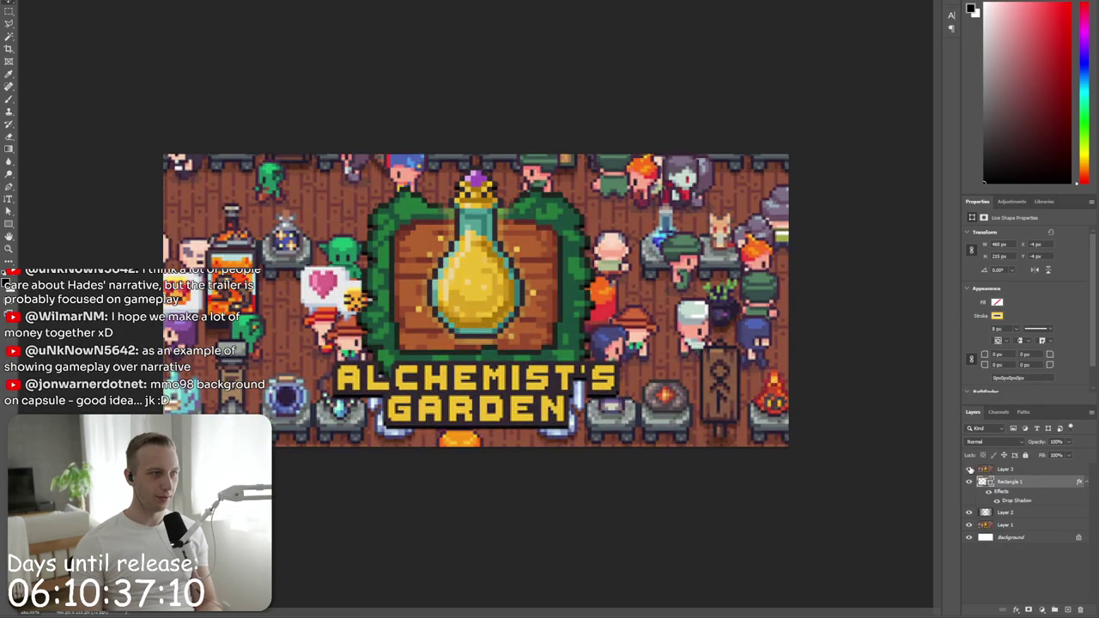
pyautogui.click(970, 470)
pyautogui.click(970, 470)
pyautogui.click(970, 470)
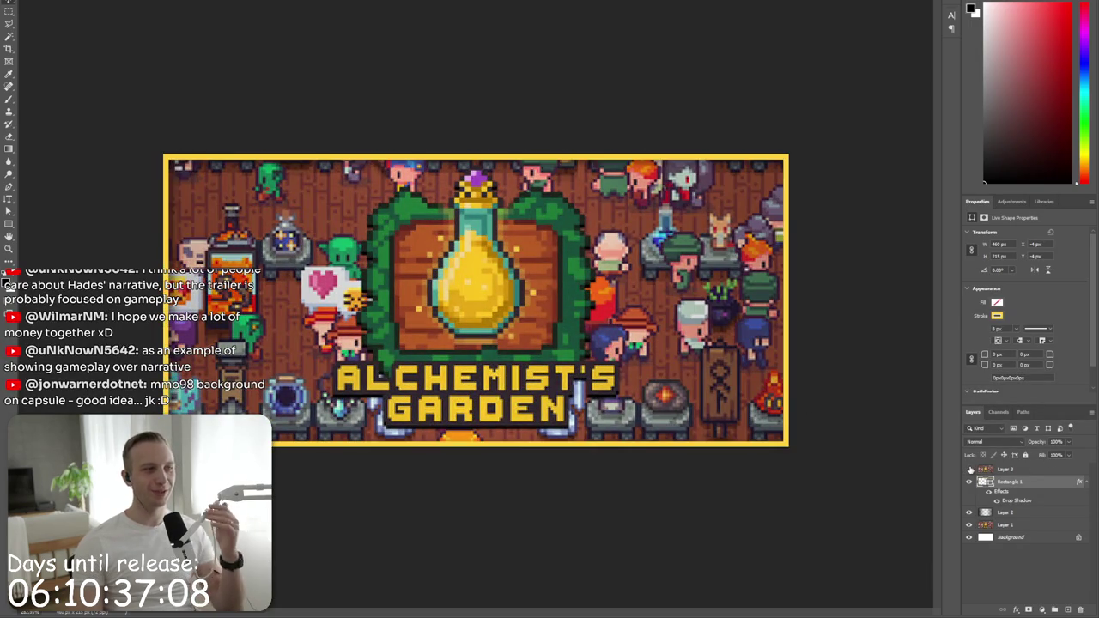
pyautogui.click(971, 470)
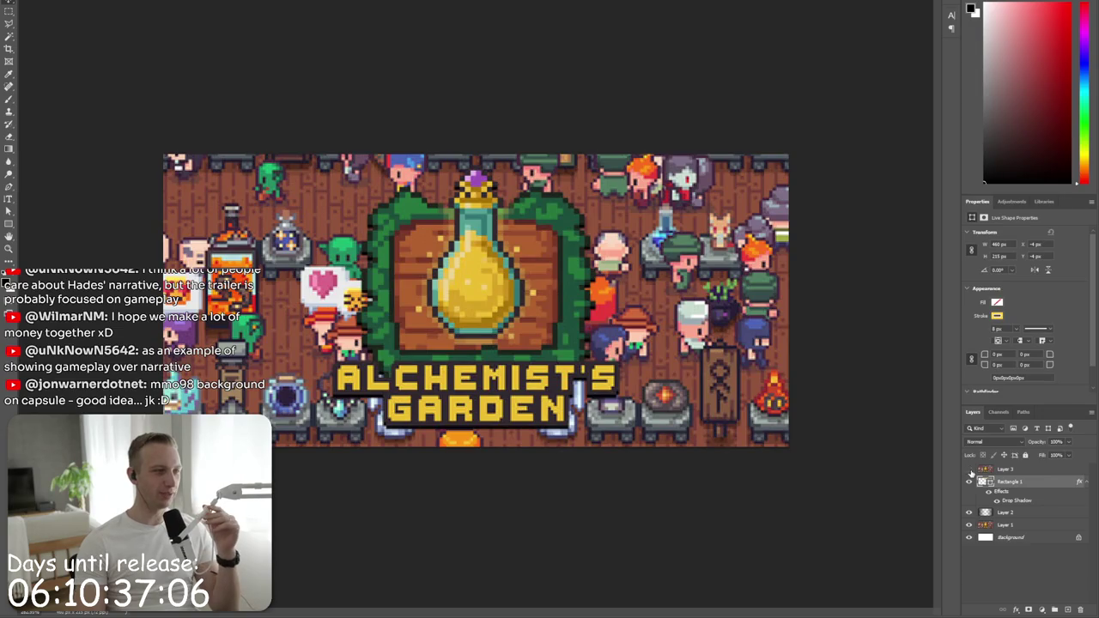
pyautogui.click(970, 469)
pyautogui.click(970, 470)
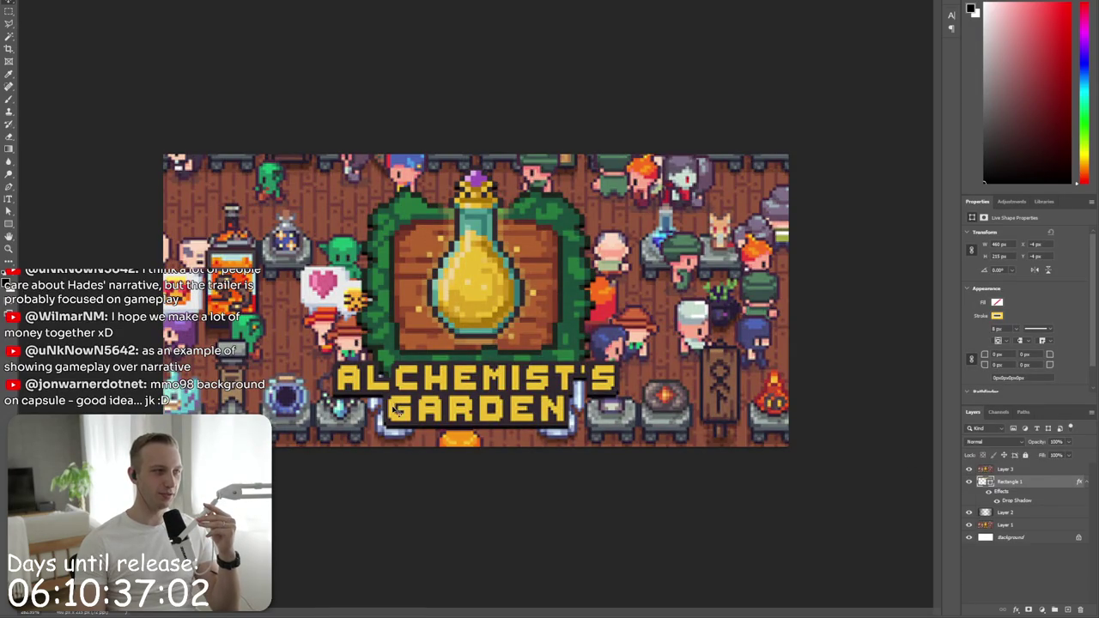
pyautogui.click(970, 469)
pyautogui.click(970, 470)
pyautogui.click(970, 470)
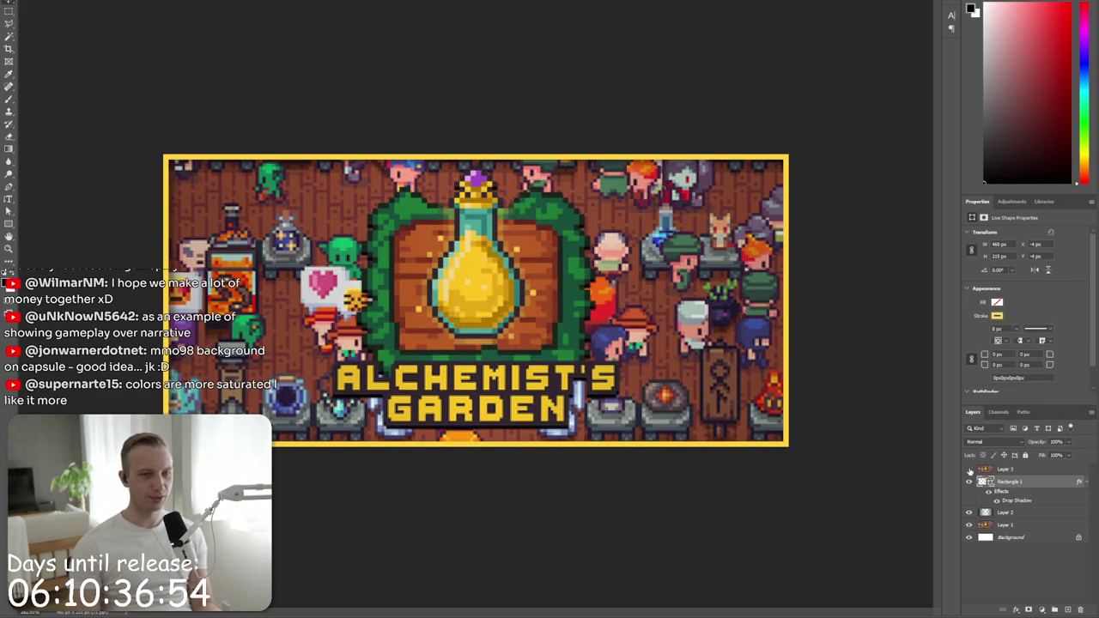
pyautogui.click(970, 470)
pyautogui.click(970, 469)
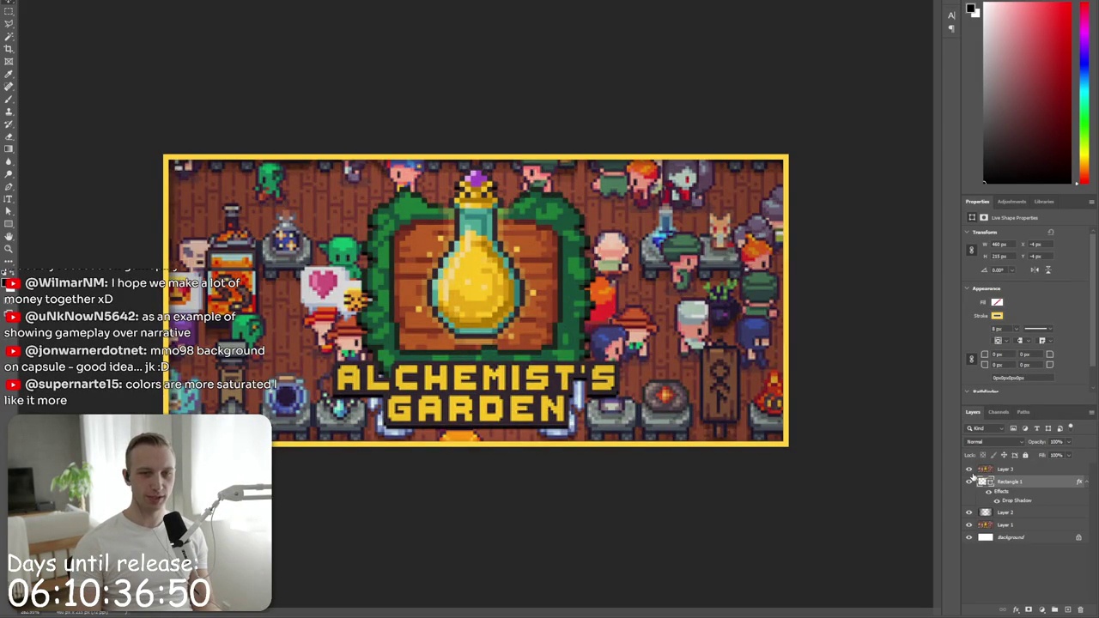
pyautogui.click(971, 470)
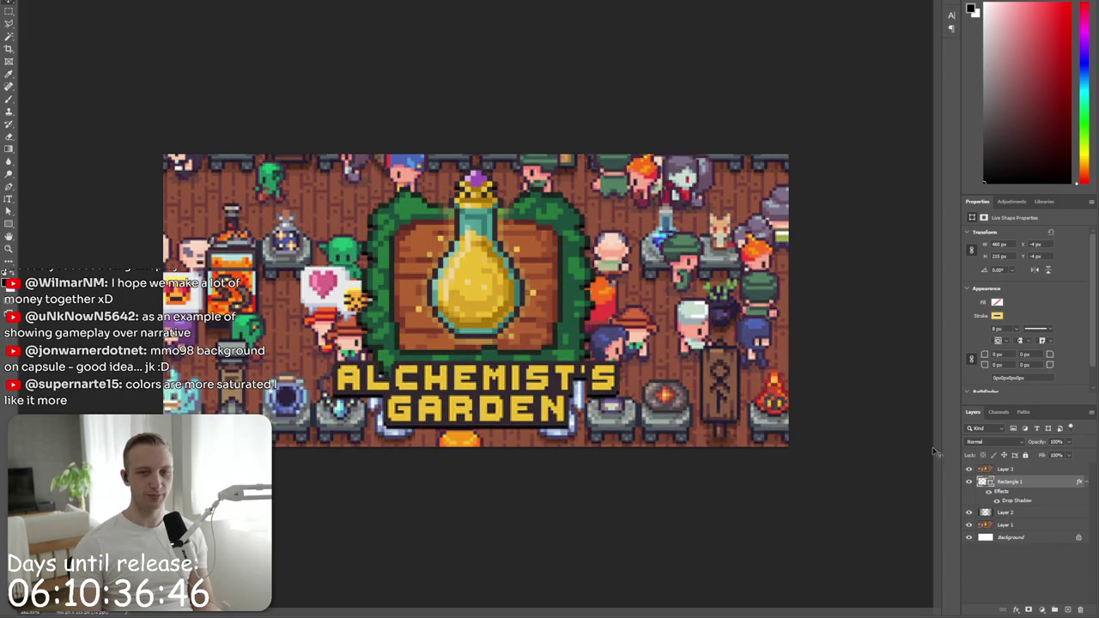
pyautogui.click(969, 470)
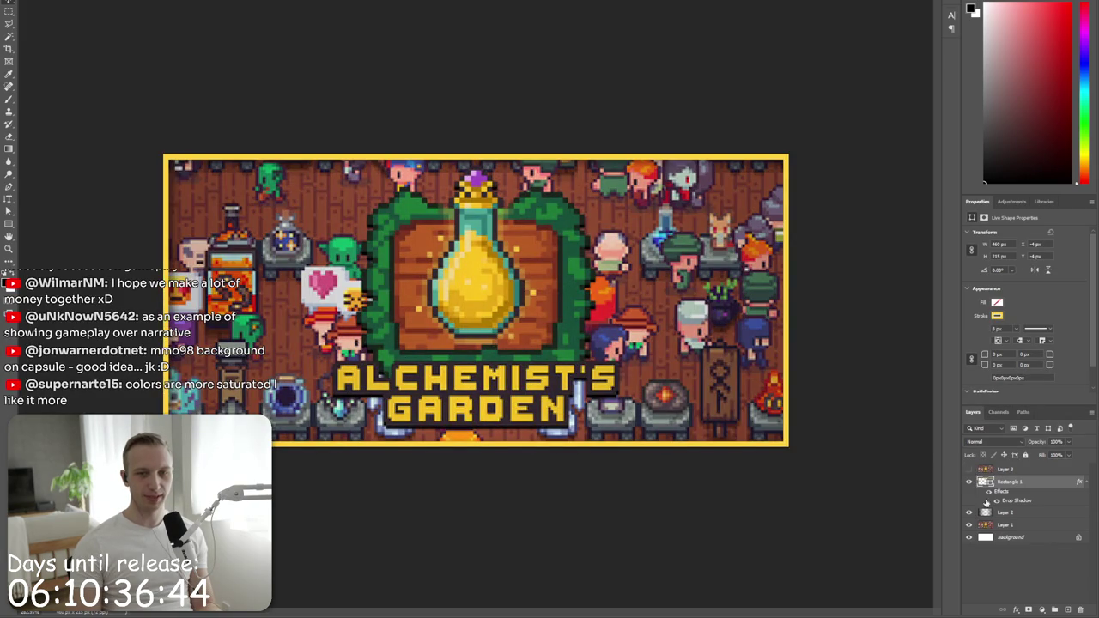
# - Raise vignette Layer 2's opacity to 40%
pyautogui.click(1026, 514)
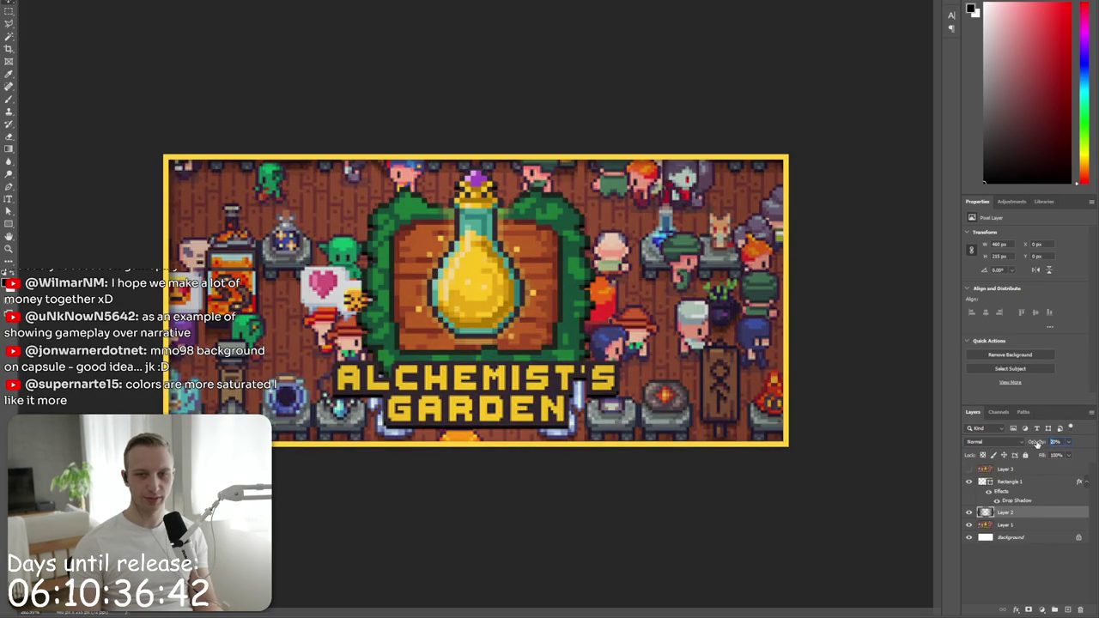
pyautogui.write('0')
pyautogui.hotkey('ctrl', '-')
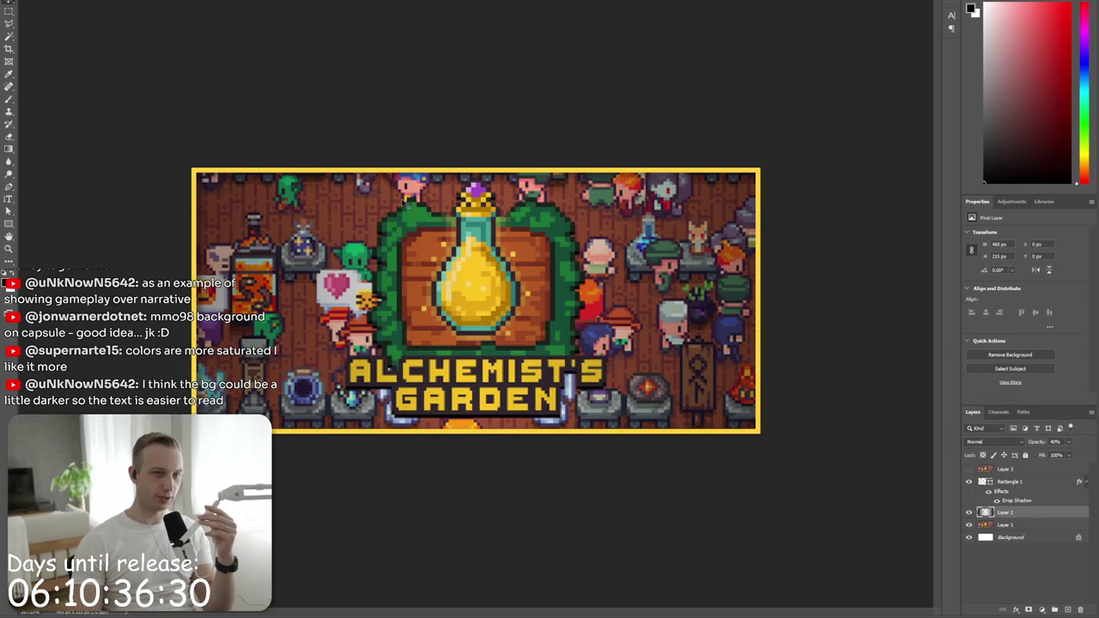
# - Make a trial rectangular selection of the artwork, then clear it and deselect Layer 2
pyautogui.press('m')
pyautogui.moveTo(352, 197); pyautogui.dragTo(612, 422)
pyautogui.hotkey('ctrl', 'd')
pyautogui.click(1031, 559)
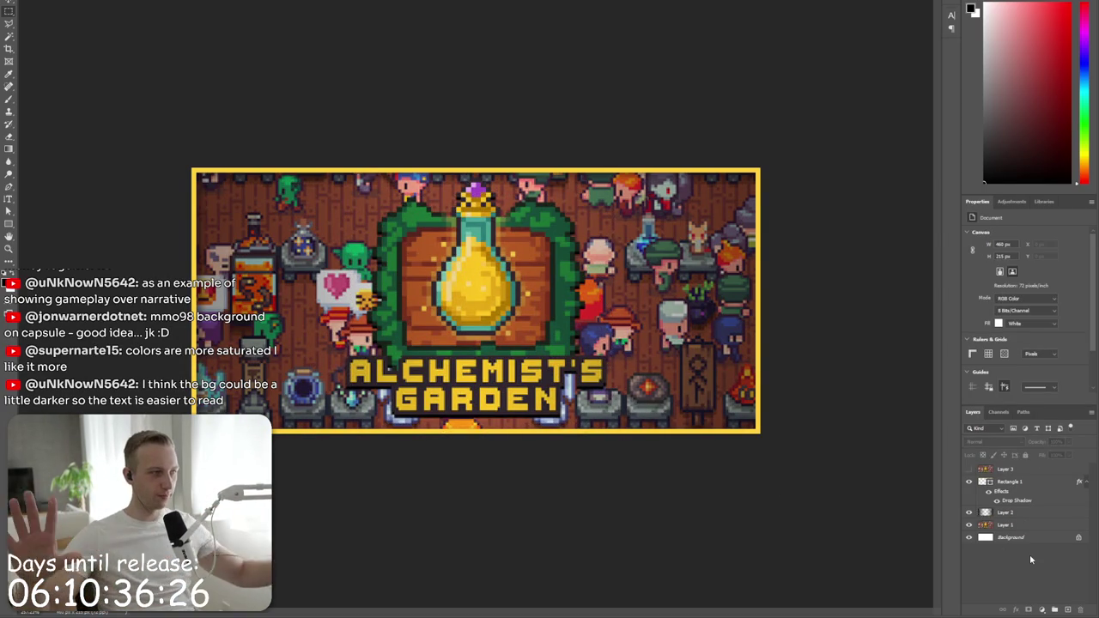
# - Add a new layer filled solid black at 27% opacity
pyautogui.click(1069, 610)
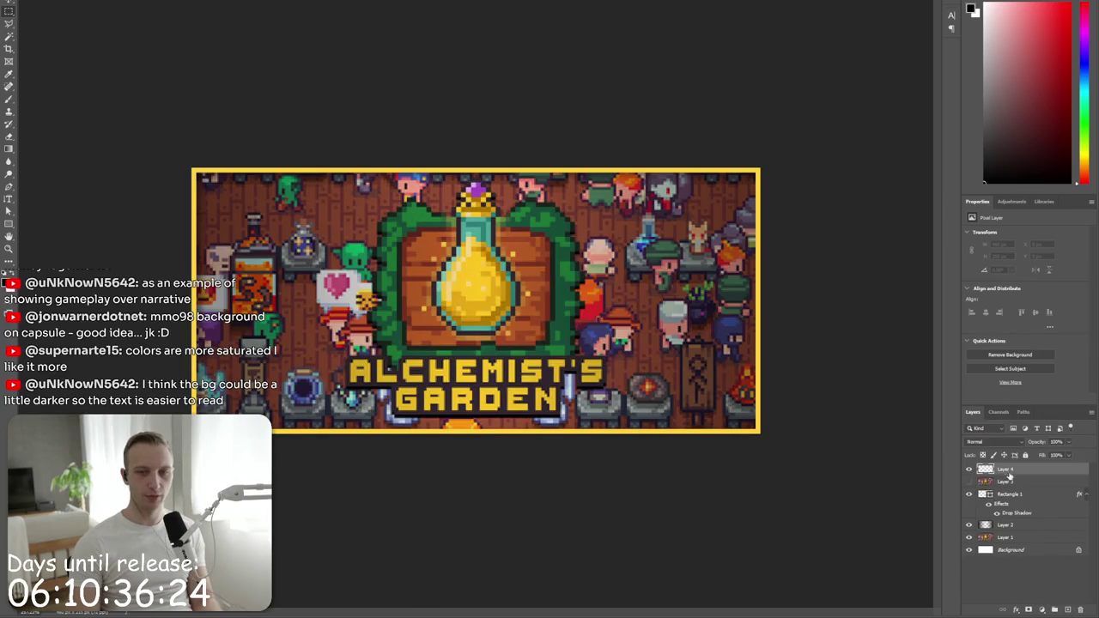
pyautogui.click(655, 330)
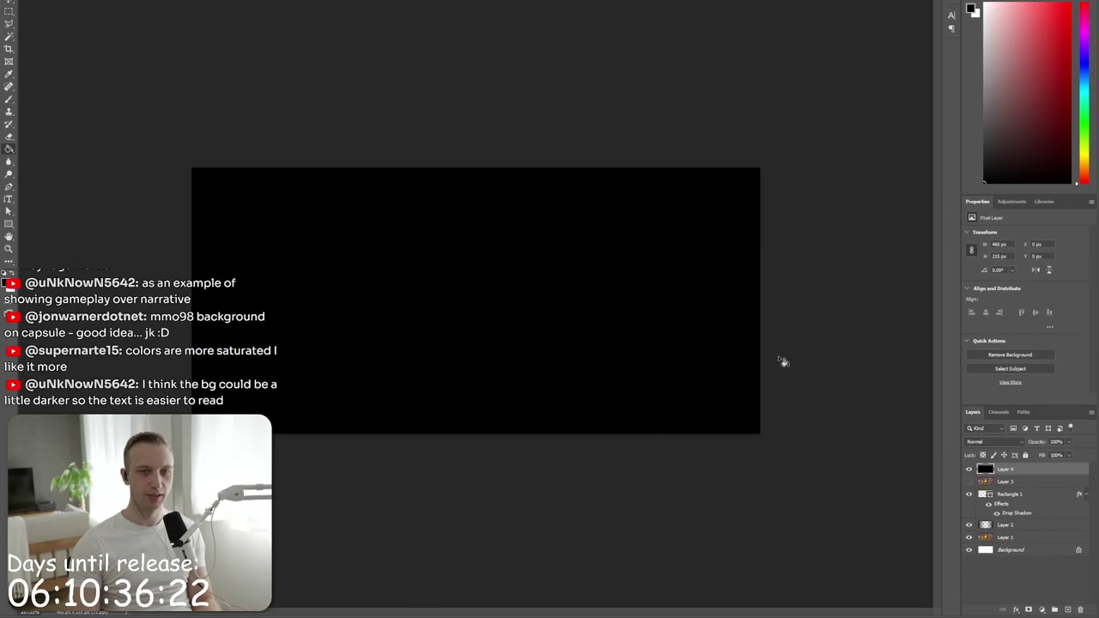
pyautogui.write('27')
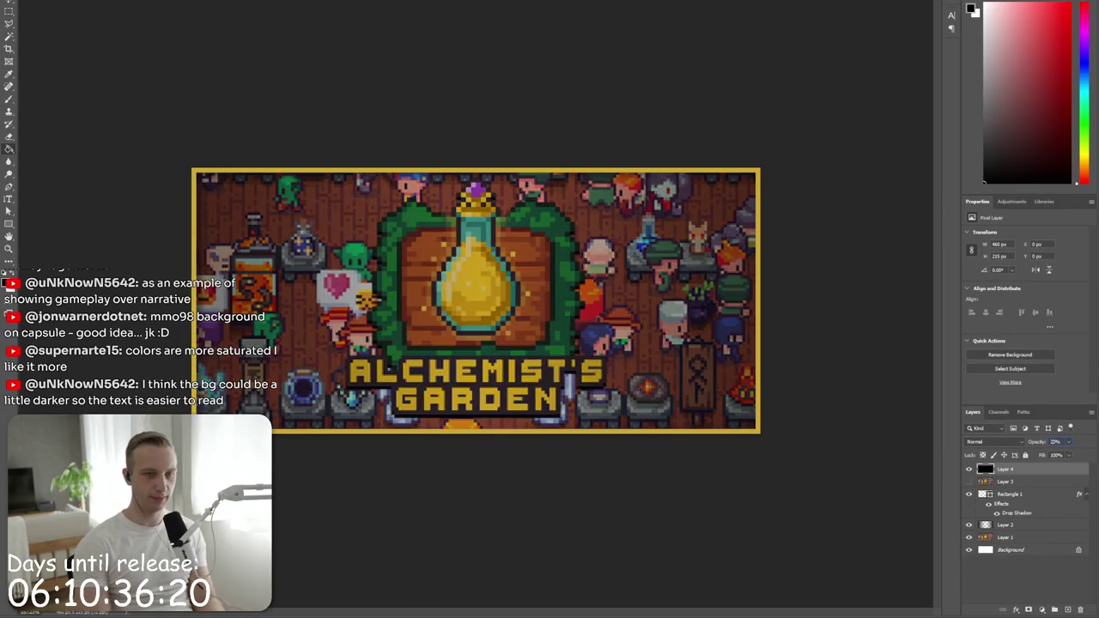
pyautogui.press('Return')
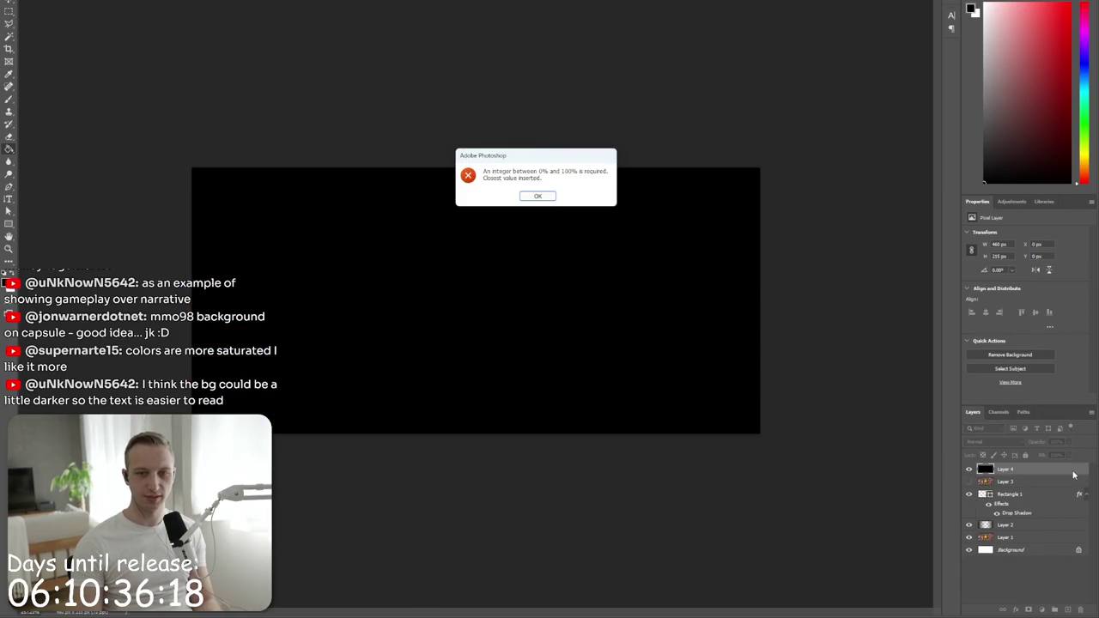
# - Dismiss the error messages, delete the black layer, and return to the Steam page
pyautogui.press('Return')
pyautogui.click(533, 197)
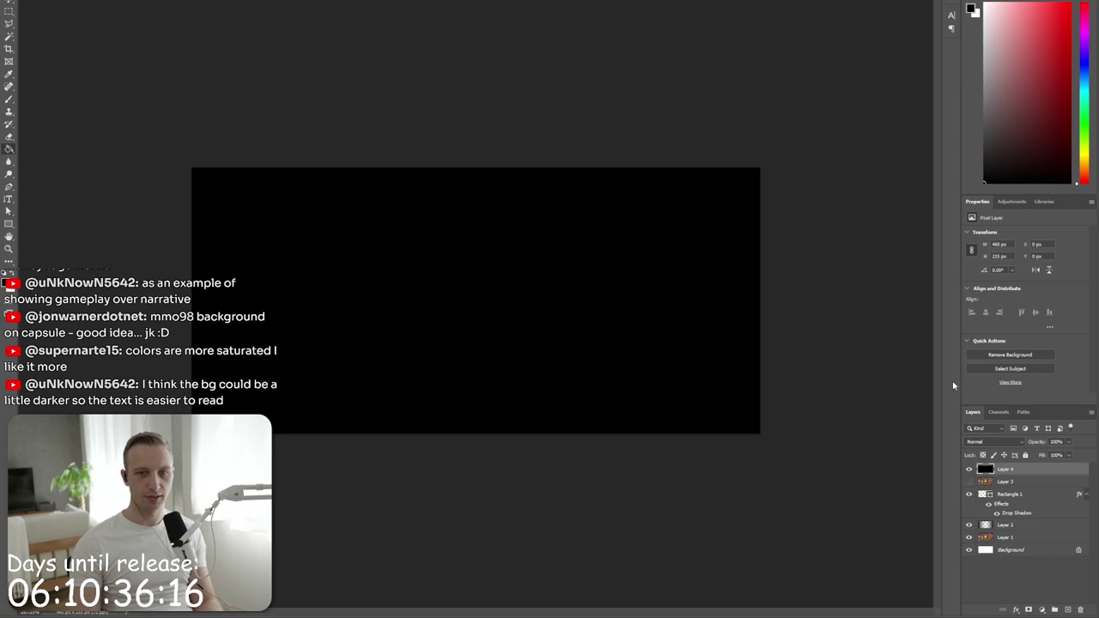
pyautogui.press('Delete')
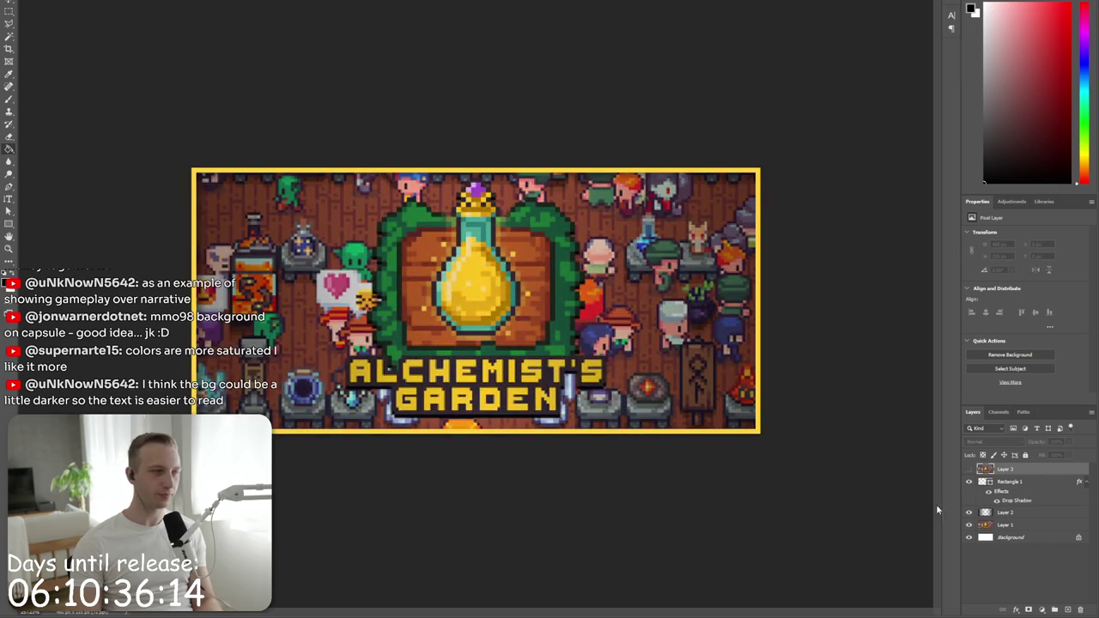
pyautogui.hotkey('alt', 'Tab')
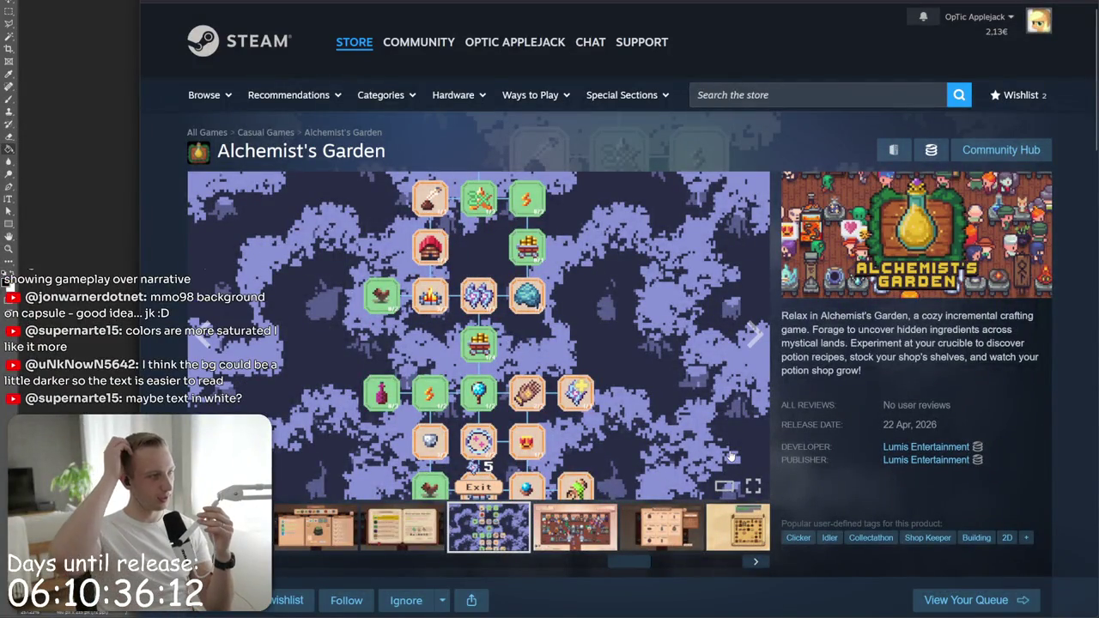
pyautogui.hotkey('alt', 'Tab')
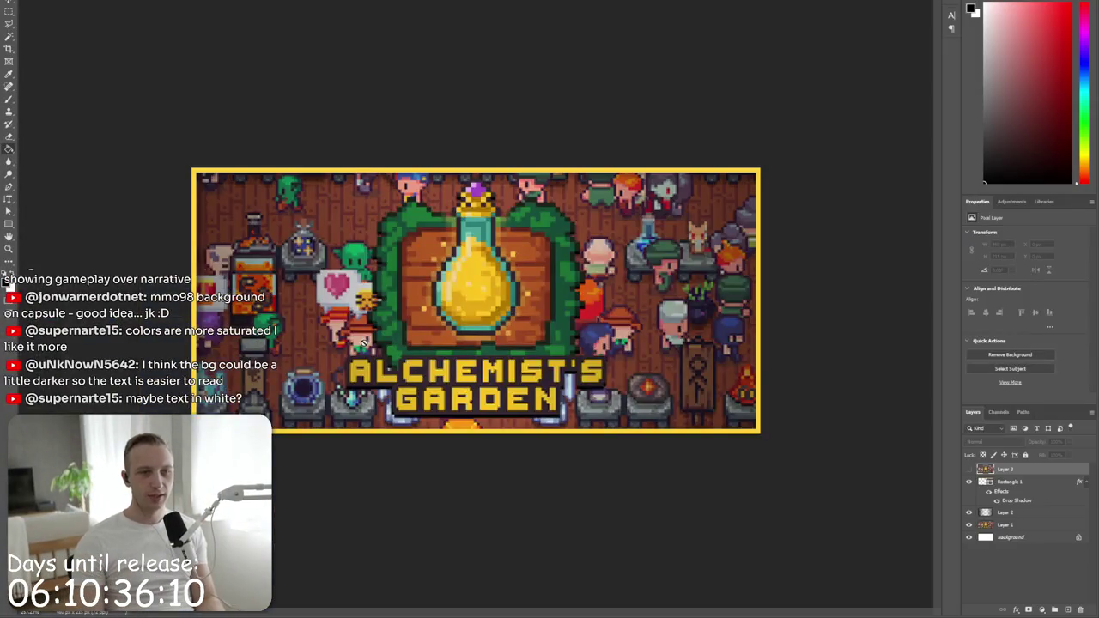
pyautogui.scroll(1, 363, 341)
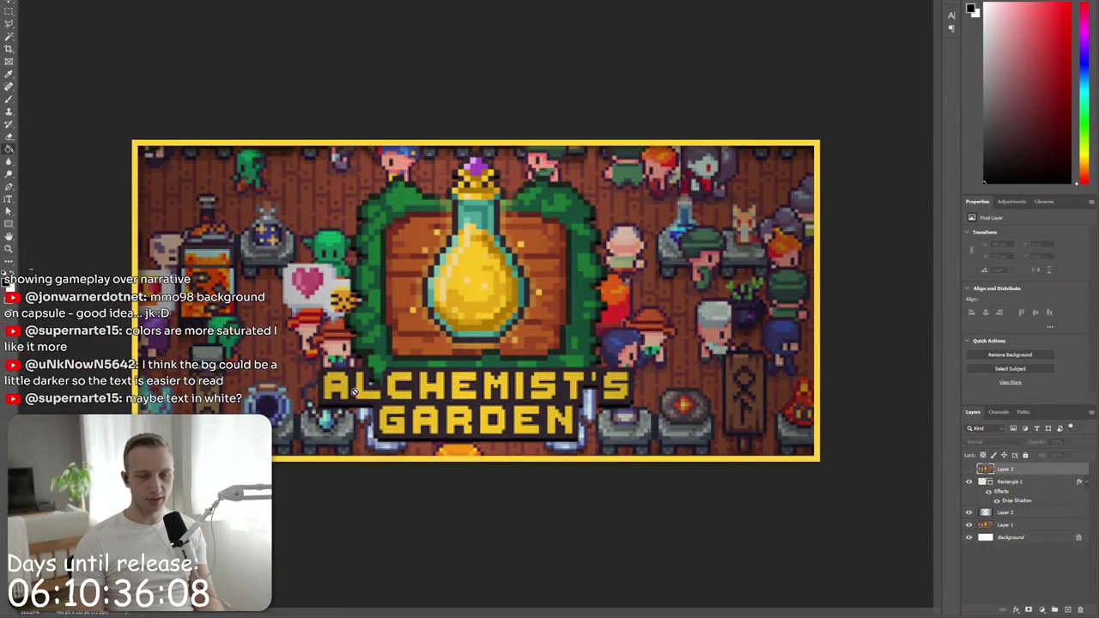
pyautogui.click(995, 514)
pyautogui.click(969, 512)
pyautogui.click(969, 512)
pyautogui.click(969, 512)
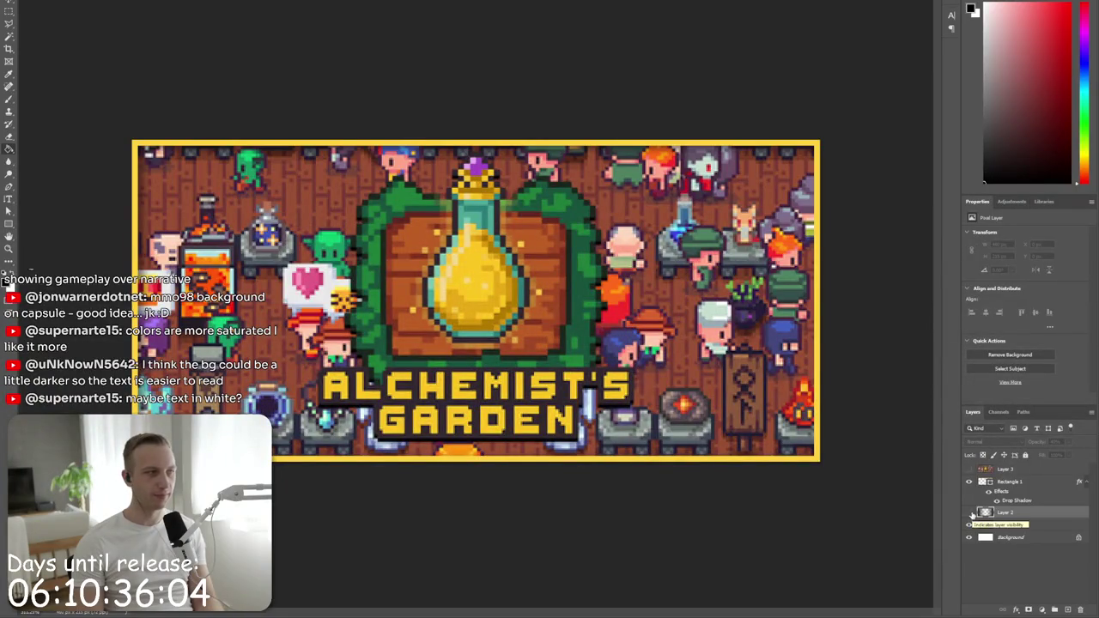
pyautogui.click(969, 513)
pyautogui.click(970, 512)
pyautogui.click(969, 513)
pyautogui.click(969, 512)
pyautogui.hotkey('alt', 'Tab')
pyautogui.scroll(-5, 691, 425)
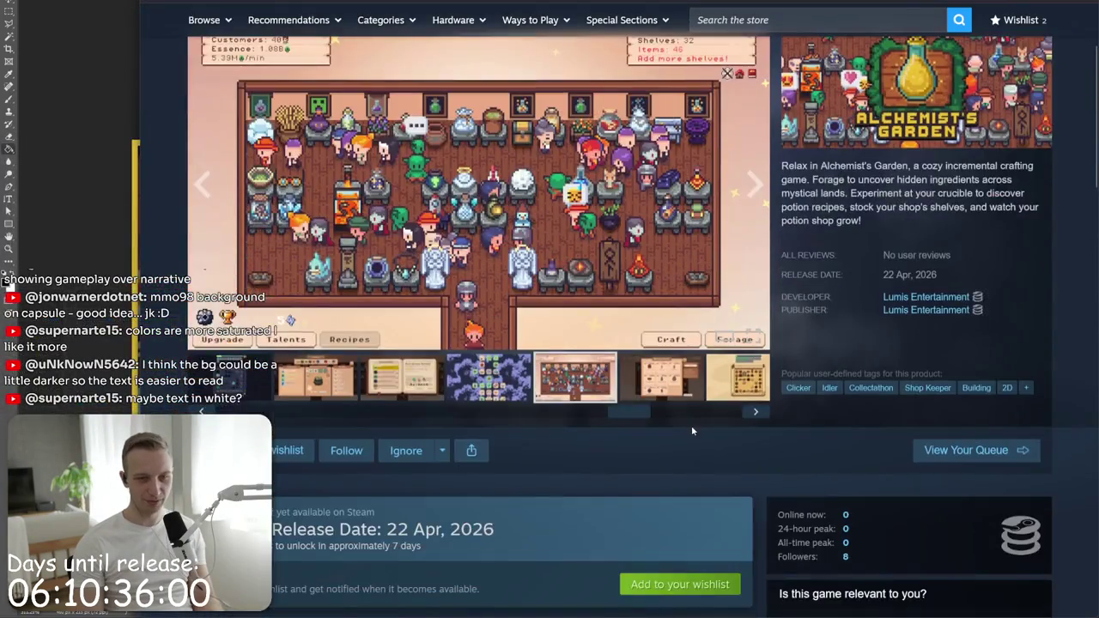
pyautogui.moveTo(203, 376); pyautogui.dragTo(423, 396)
pyautogui.click(458, 338)
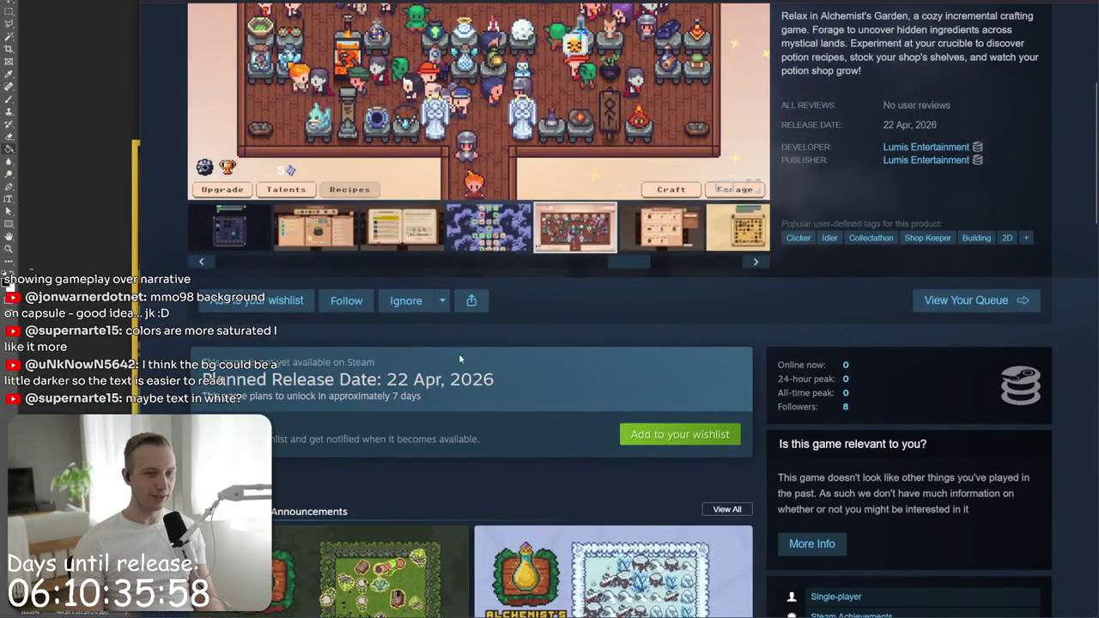
pyautogui.scroll(-3, 458, 352)
pyautogui.scroll(4, 940, 443)
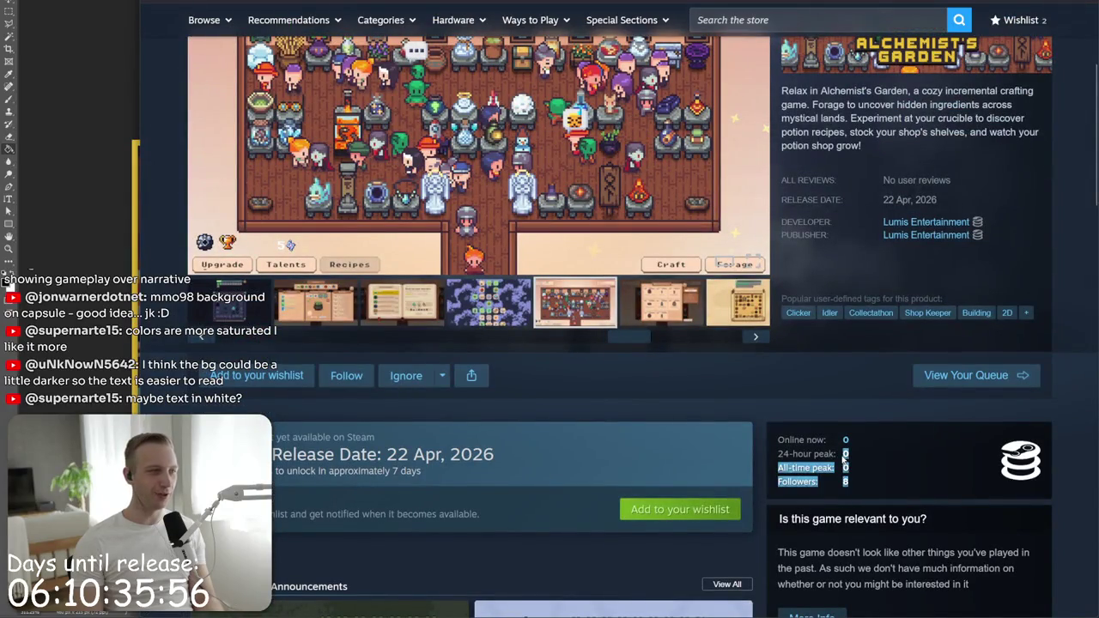
pyautogui.scroll(3, 837, 457)
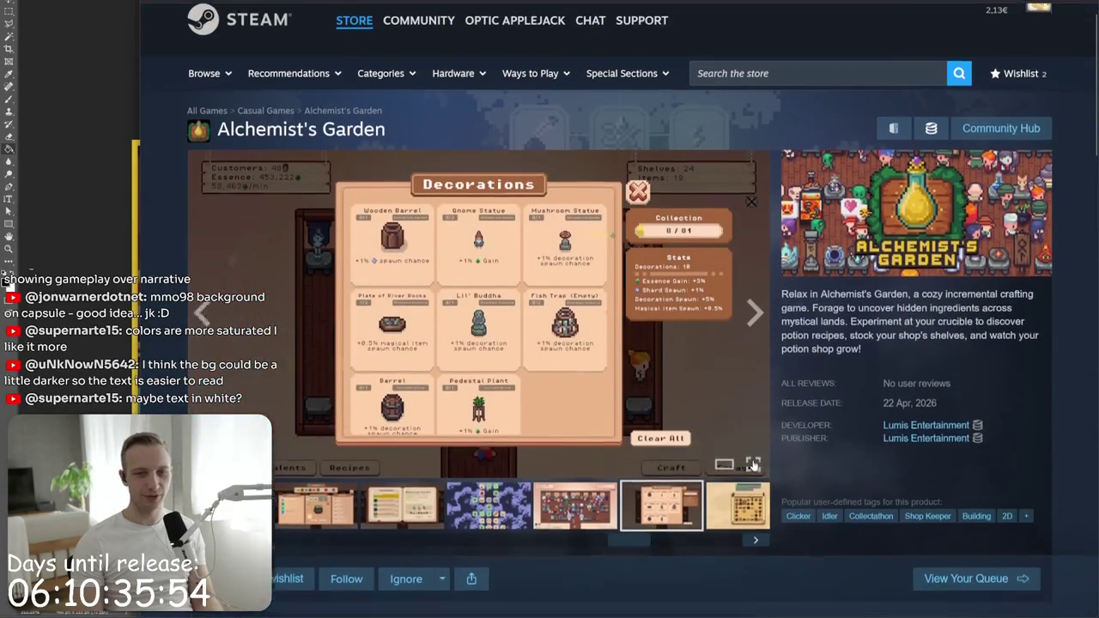
pyautogui.scroll(-1, 755, 463)
pyautogui.click(419, 446)
pyautogui.click(489, 454)
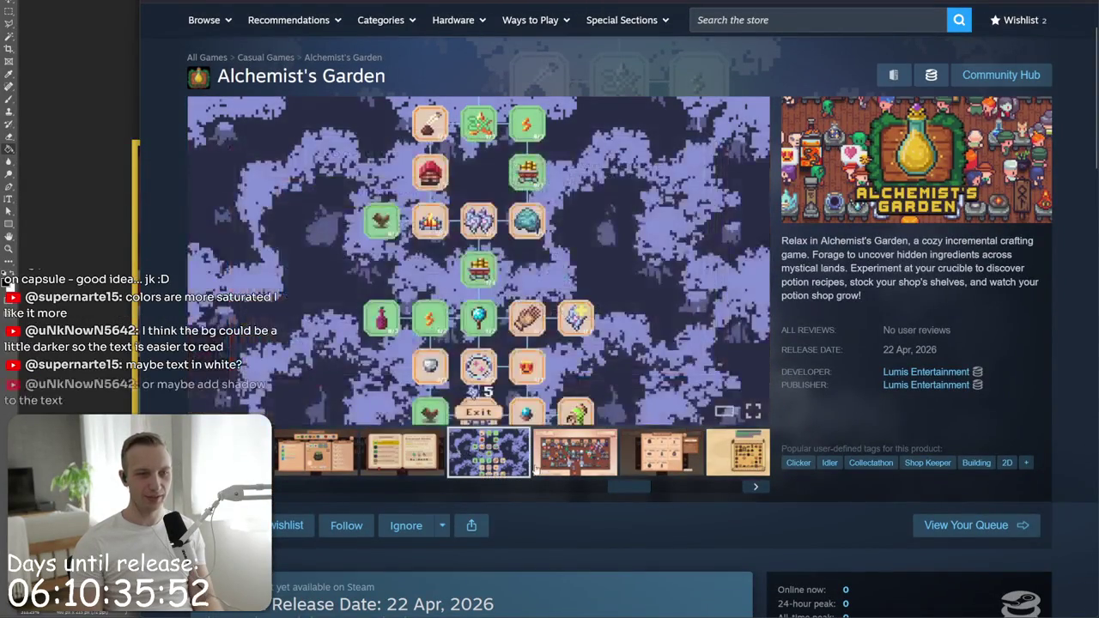
pyautogui.click(567, 464)
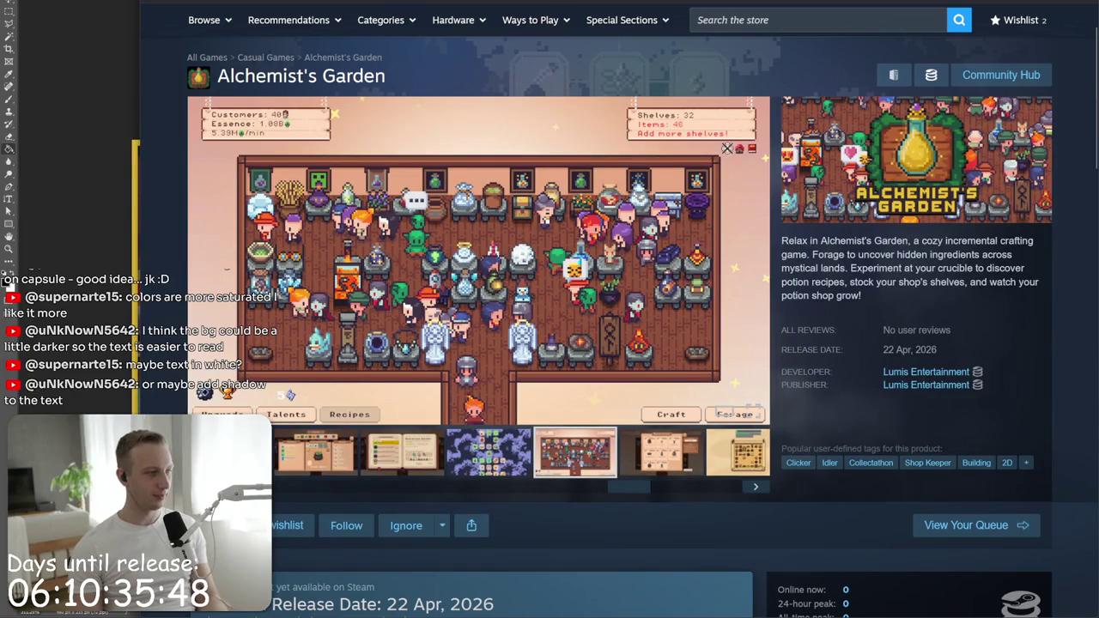
pyautogui.hotkey('alt', 'Tab')
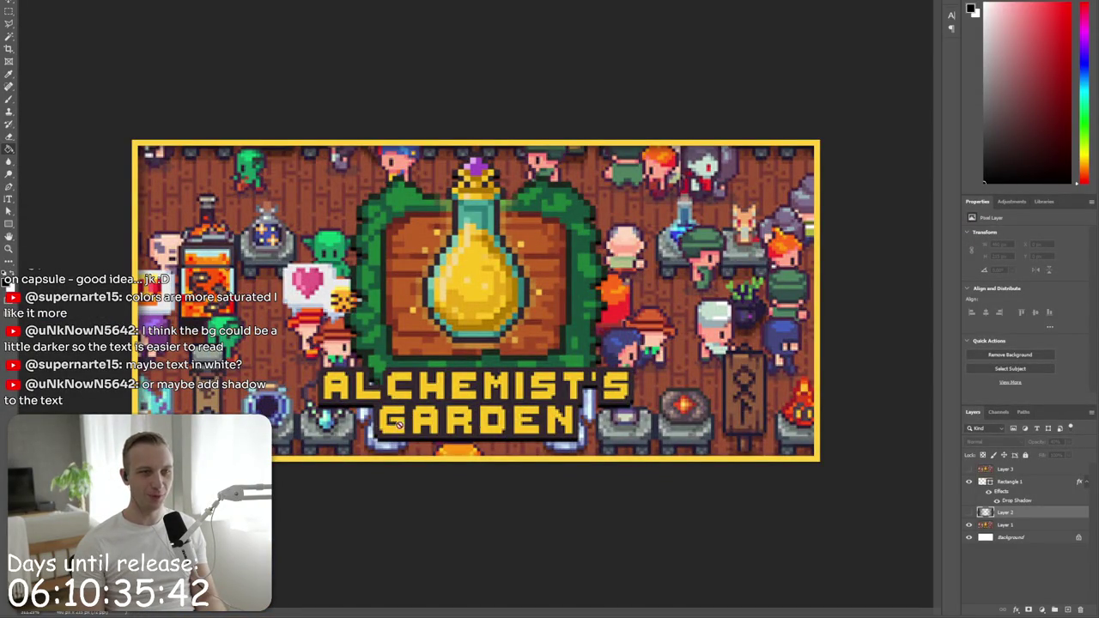
pyautogui.hotkey('alt', 'Tab')
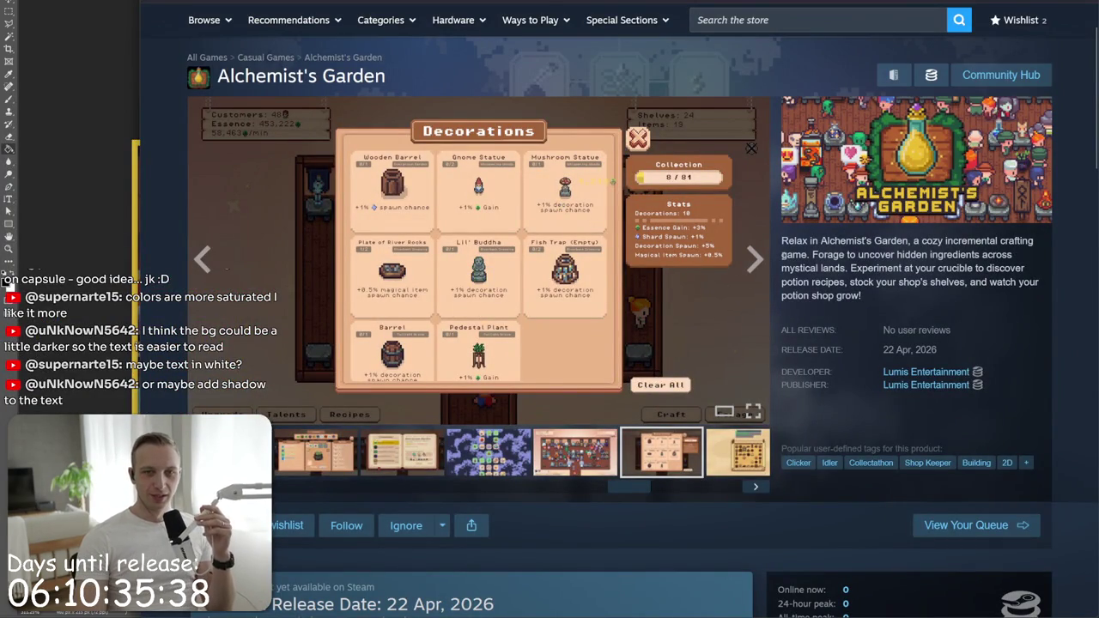
pyautogui.moveTo(862, 295)
pyautogui.mouseDown()
pyautogui.moveTo(844, 282)
pyautogui.moveTo(854, 268)
pyautogui.moveTo(822, 284)
pyautogui.moveTo(783, 242)
pyautogui.mouseUp()
pyautogui.click(795, 296)
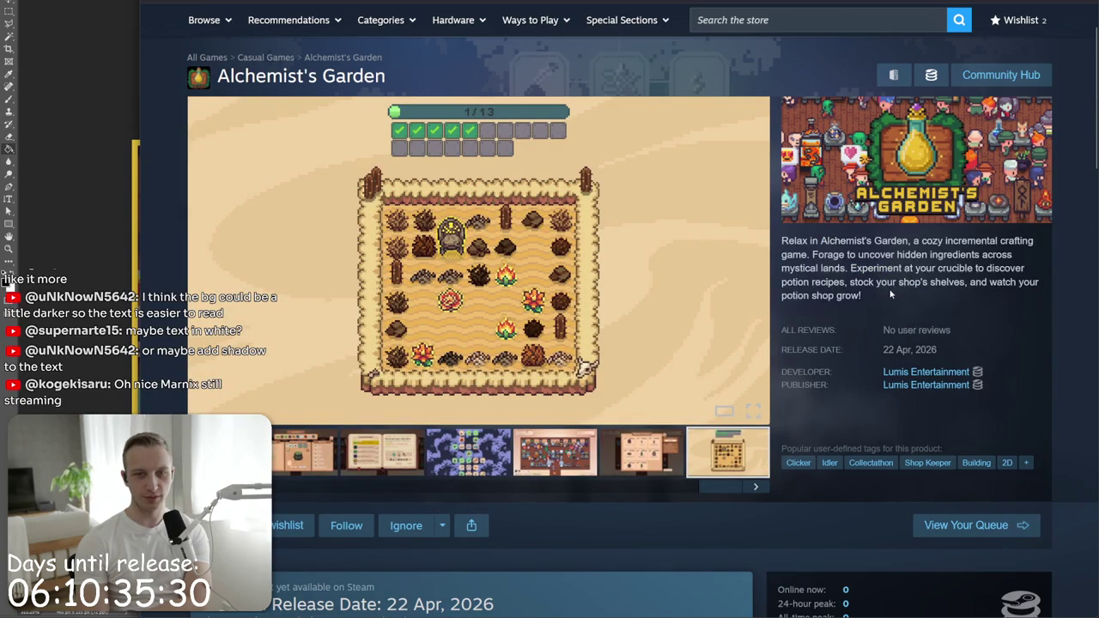
# - Browse the gallery's Locations book, map, shop interior and Decorations screenshots
pyautogui.click(382, 452)
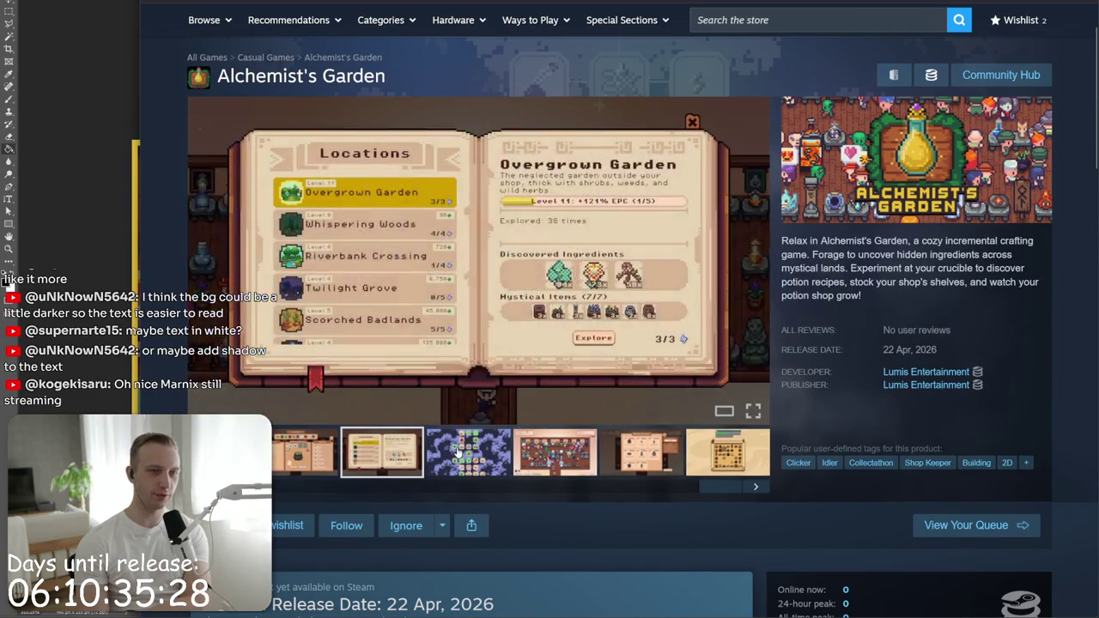
pyautogui.click(468, 452)
pyautogui.click(554, 452)
pyautogui.click(635, 446)
pyautogui.scroll(-1, 582, 442)
pyautogui.scroll(-5, 582, 442)
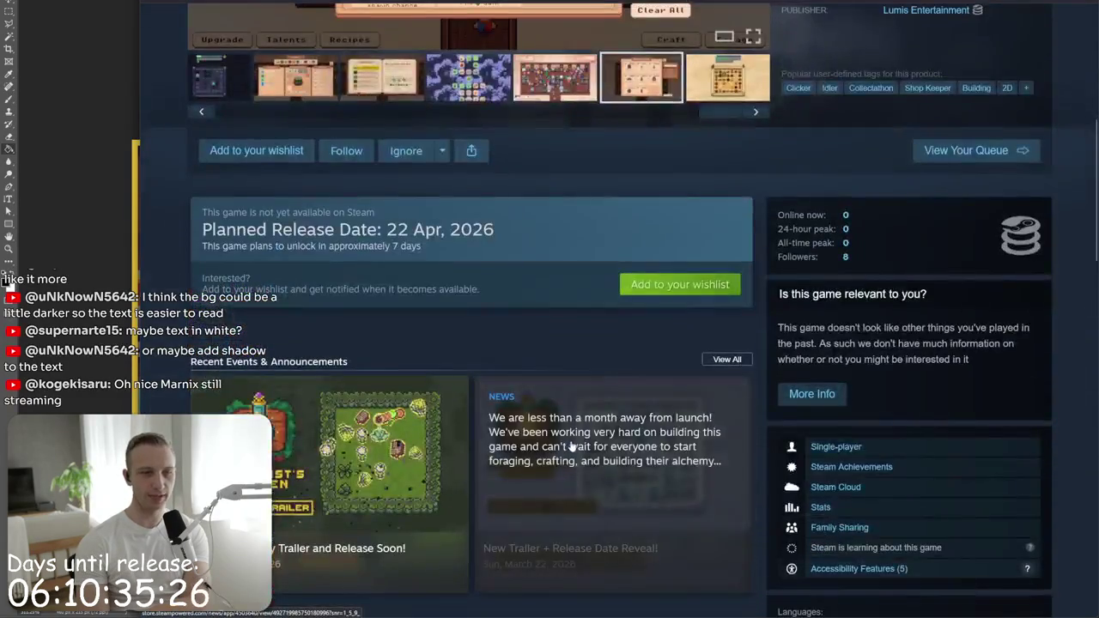
pyautogui.scroll(-3, 571, 456)
pyautogui.scroll(-4, 566, 461)
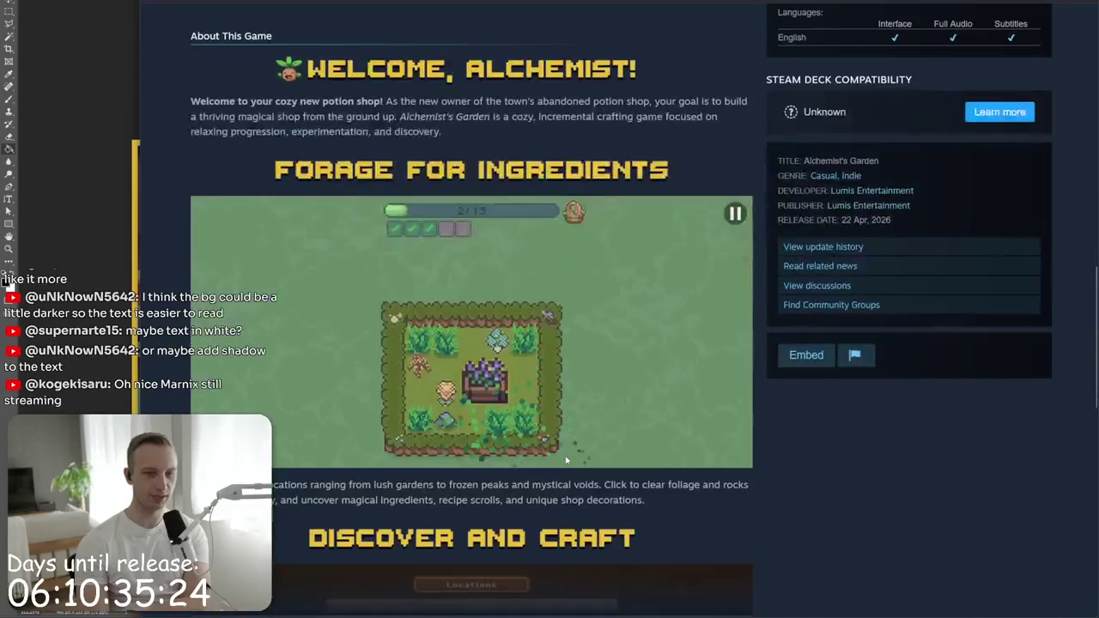
pyautogui.scroll(6, 530, 545)
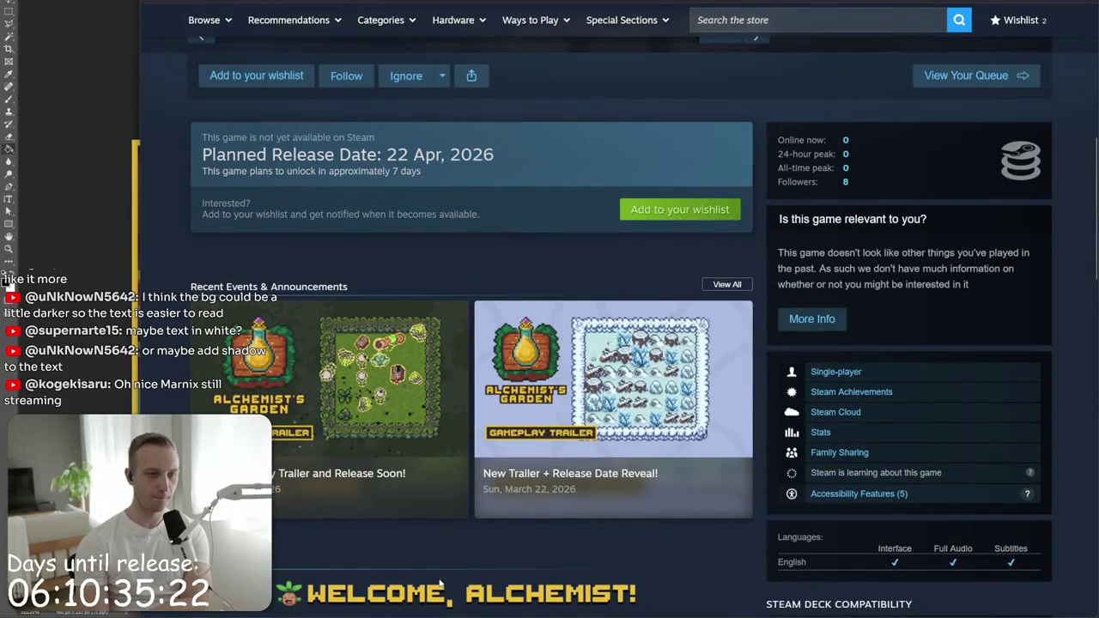
pyautogui.scroll(5, 678, 286)
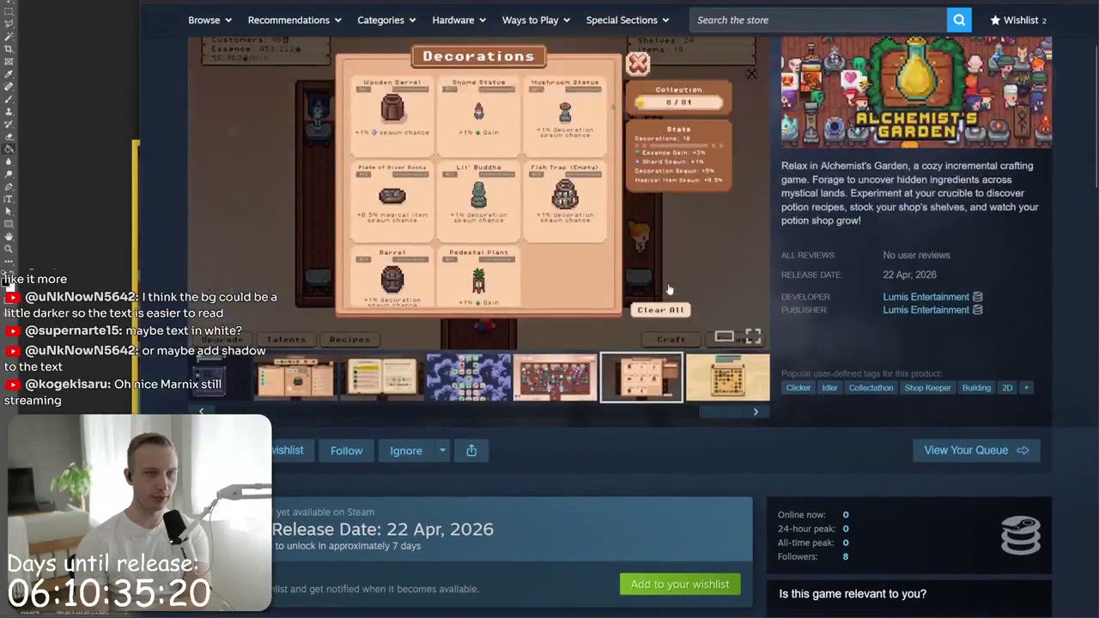
# - Flip between the garden grid, blue grid, Locations book and shop interior thumbnails
pyautogui.click(728, 378)
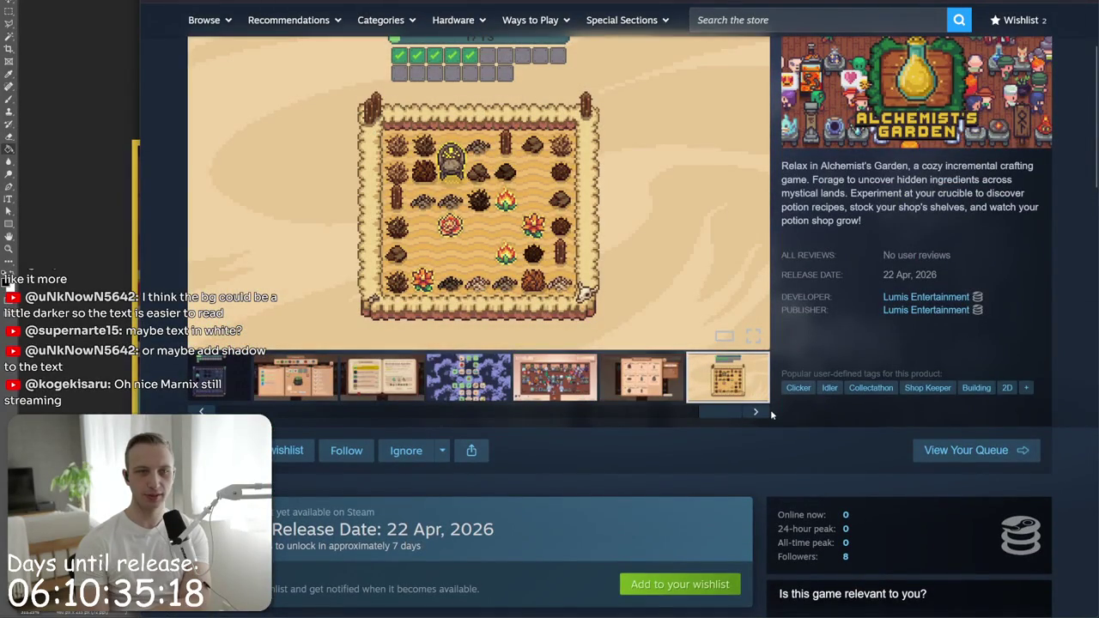
pyautogui.click(468, 377)
pyautogui.click(402, 378)
pyautogui.click(528, 381)
pyautogui.click(550, 391)
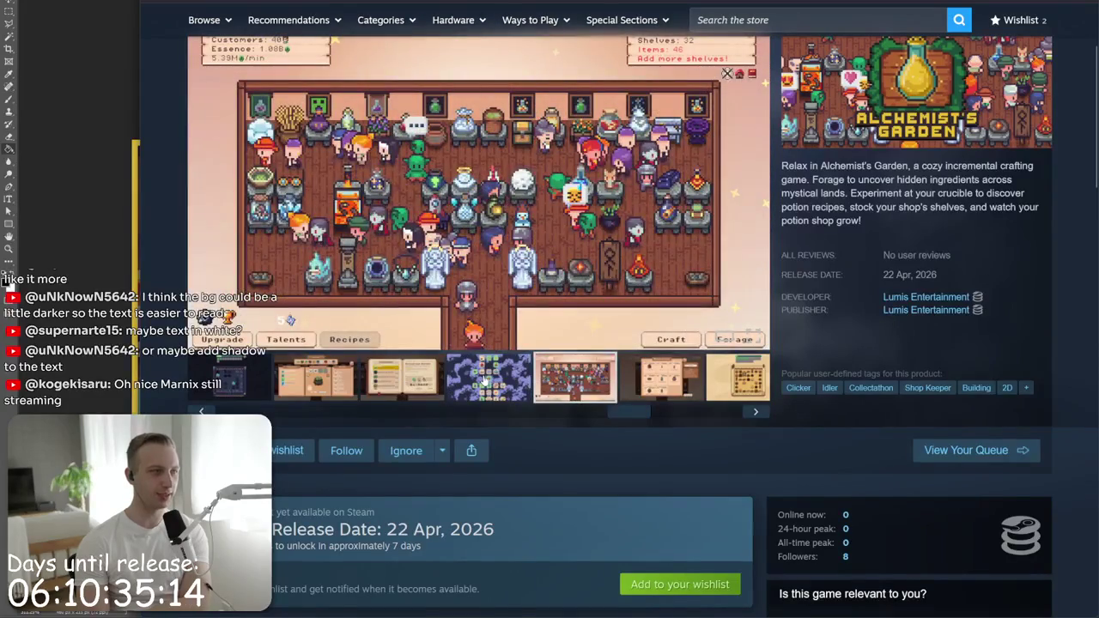
pyautogui.click(485, 378)
pyautogui.click(435, 381)
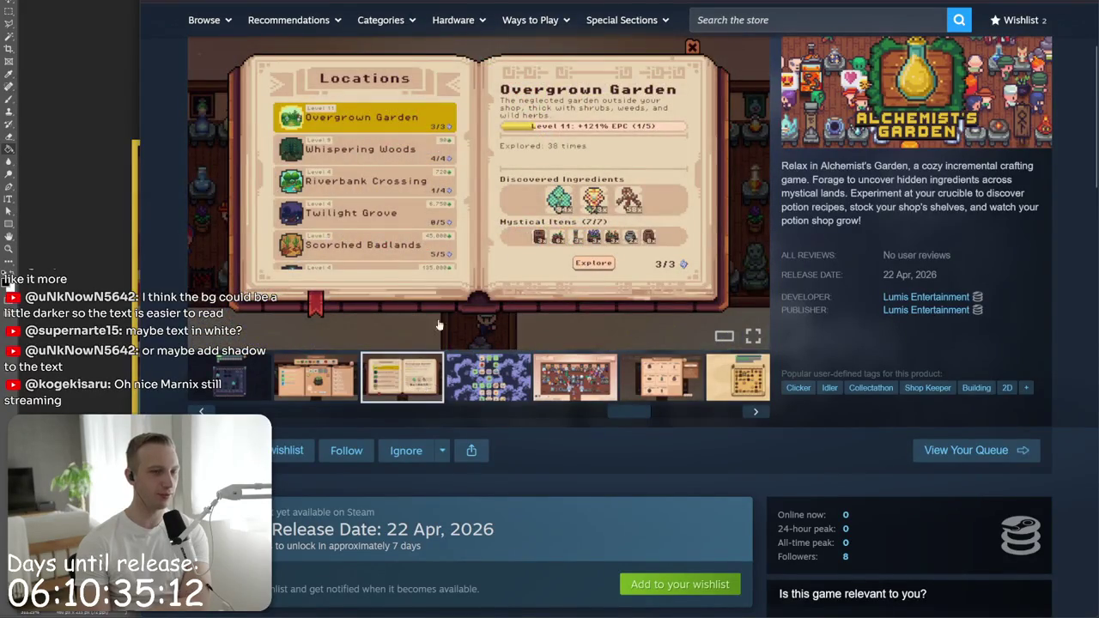
# - Page the full-size viewer to the skill-tree screenshot (5 of 8), close it, and select the description
pyautogui.click(447, 318)
pyautogui.click(558, 221)
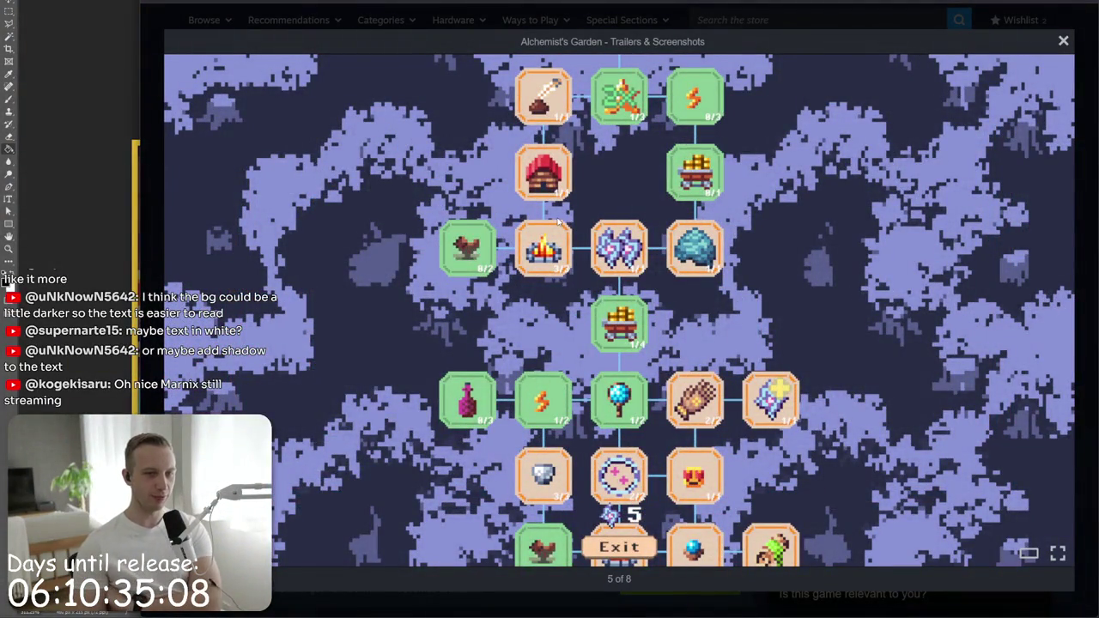
pyautogui.doubleClick(558, 222)
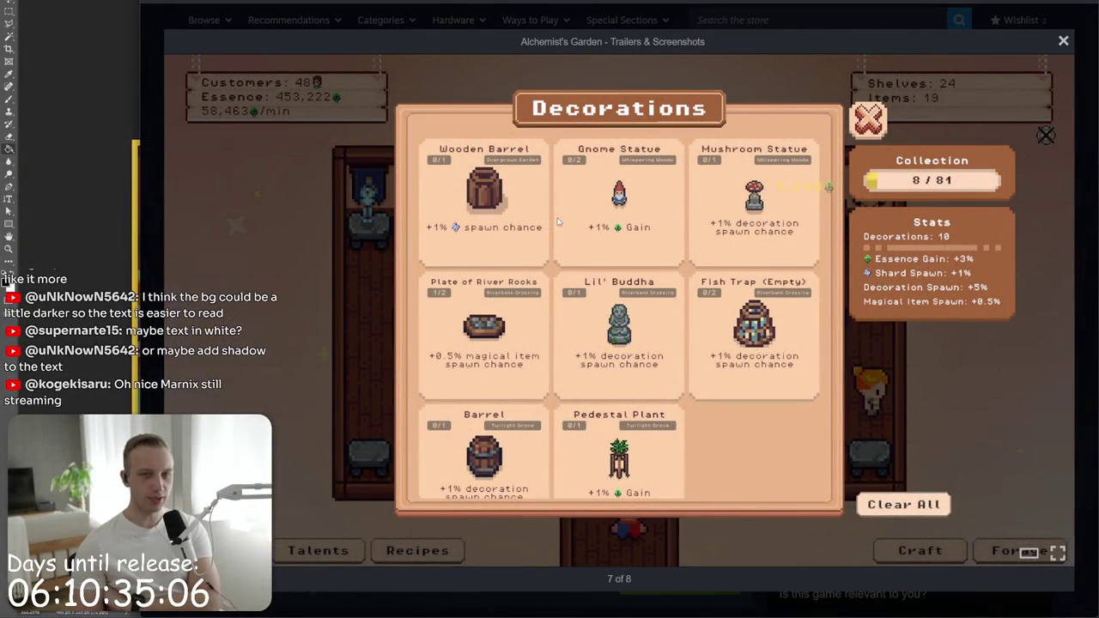
pyautogui.click(559, 222)
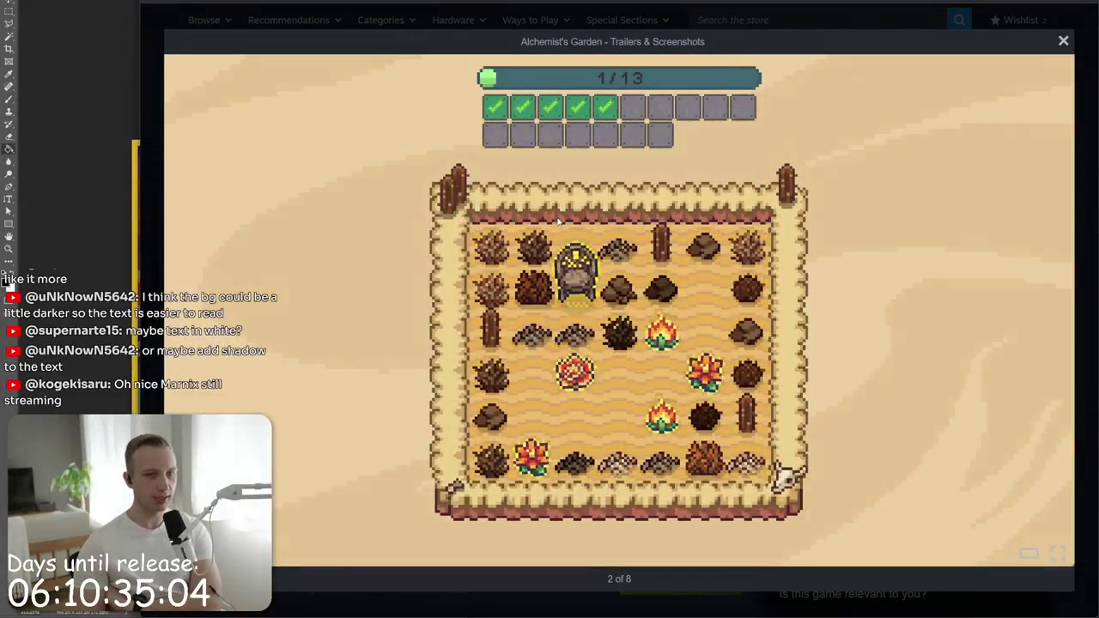
pyautogui.doubleClick(558, 222)
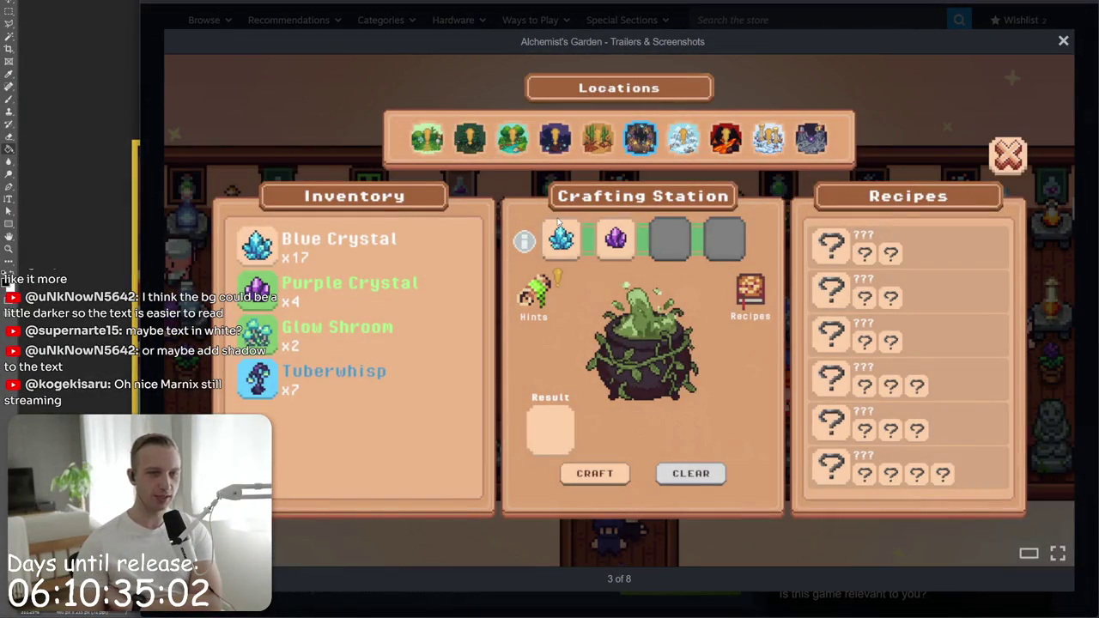
pyautogui.click(558, 222)
pyautogui.press('Left')
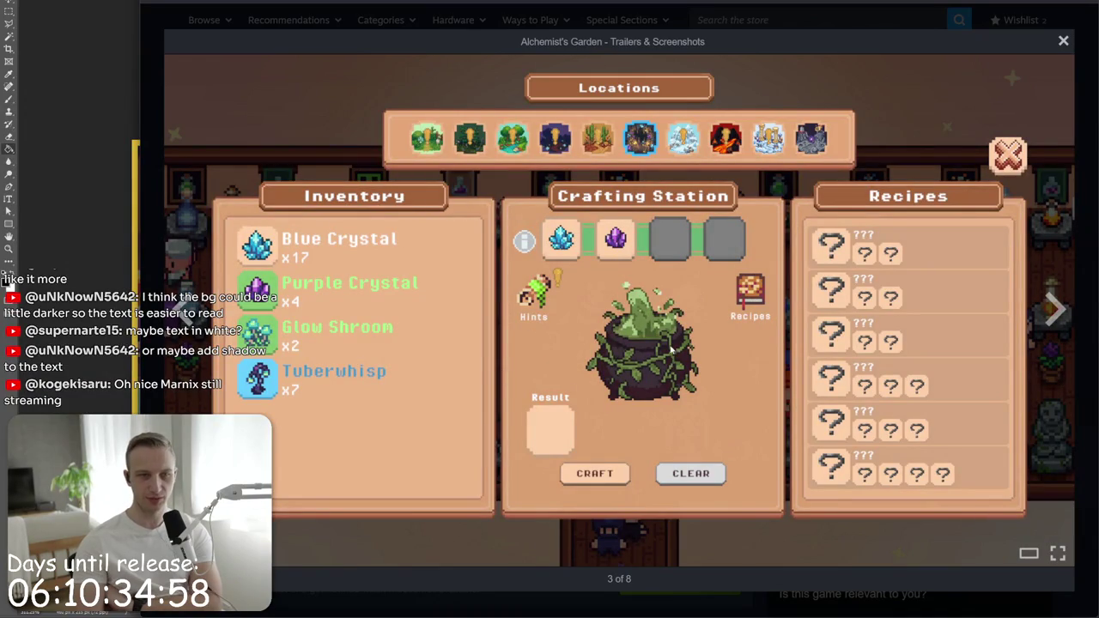
pyautogui.click(1052, 309)
pyautogui.click(1052, 309)
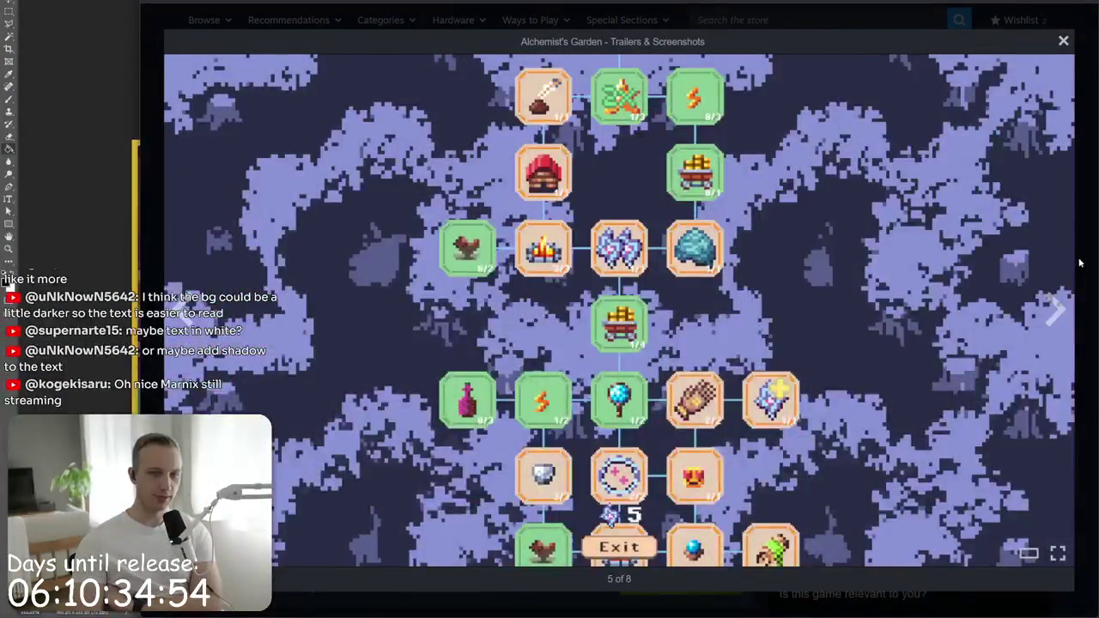
pyautogui.click(1080, 262)
pyautogui.tripleClick(863, 220)
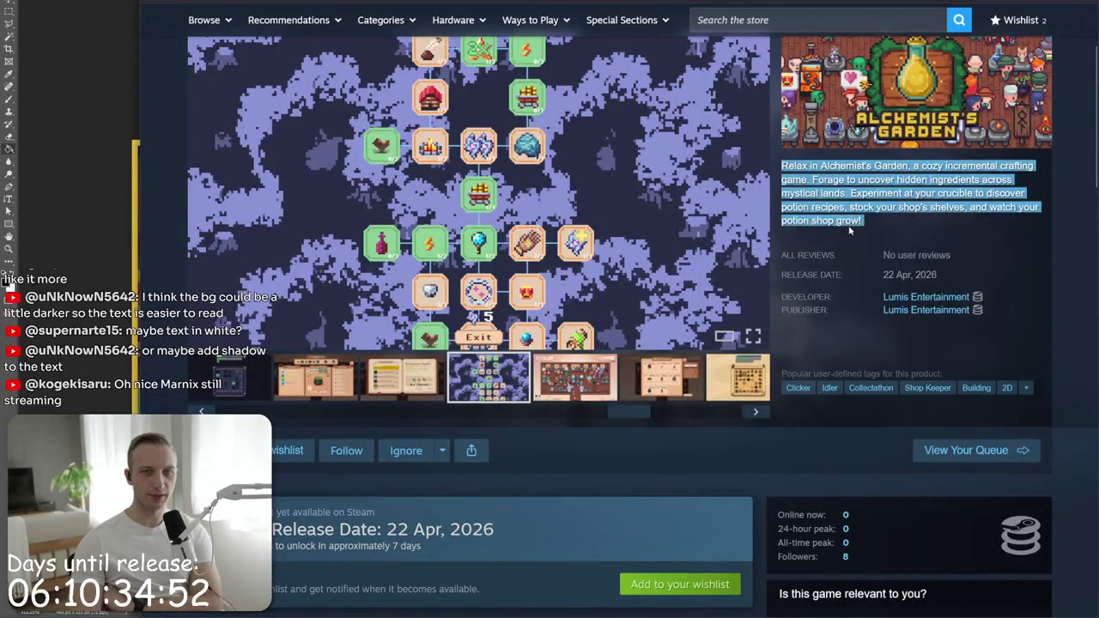
pyautogui.scroll(1, 815, 254)
pyautogui.scroll(-5, 515, 224)
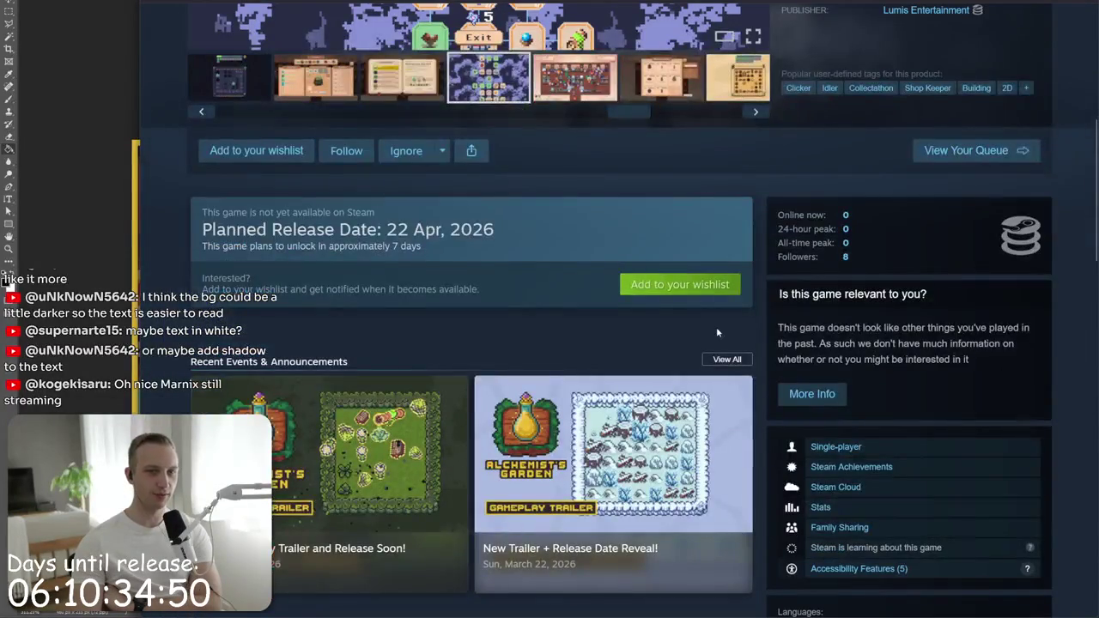
pyautogui.moveTo(632, 315); pyautogui.dragTo(551, 192)
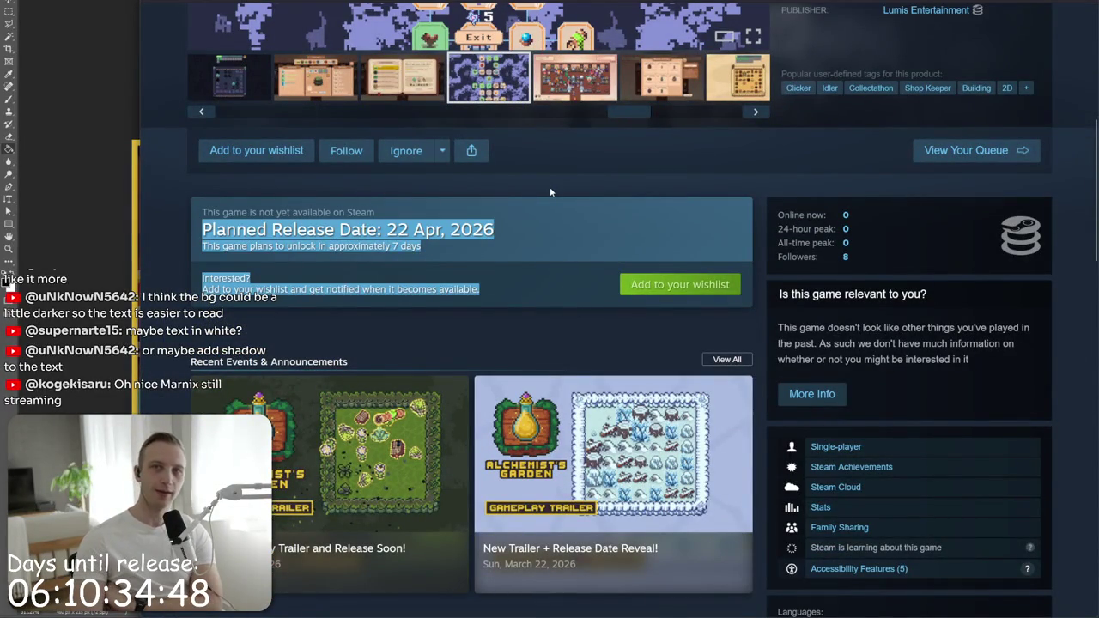
pyautogui.scroll(-1, 550, 193)
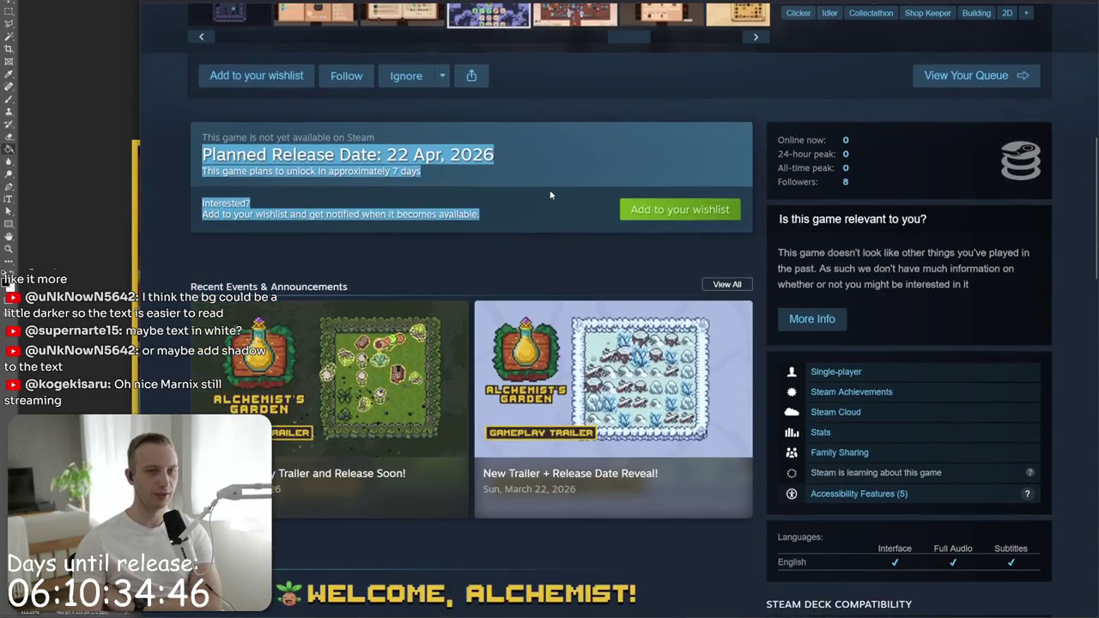
pyautogui.scroll(-3, 549, 191)
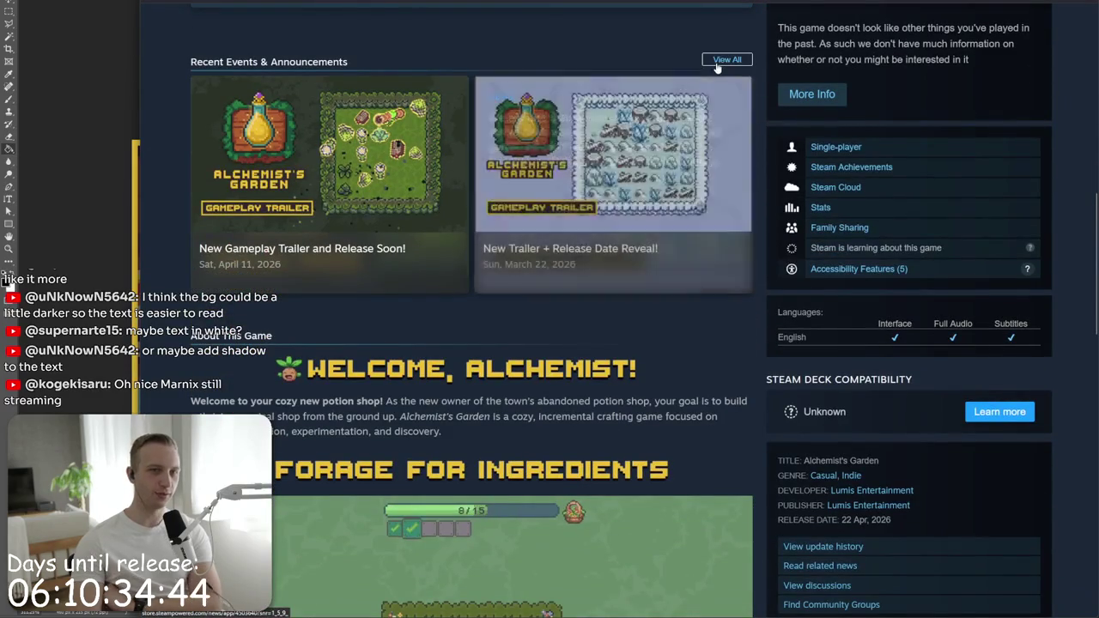
pyautogui.click(683, 134)
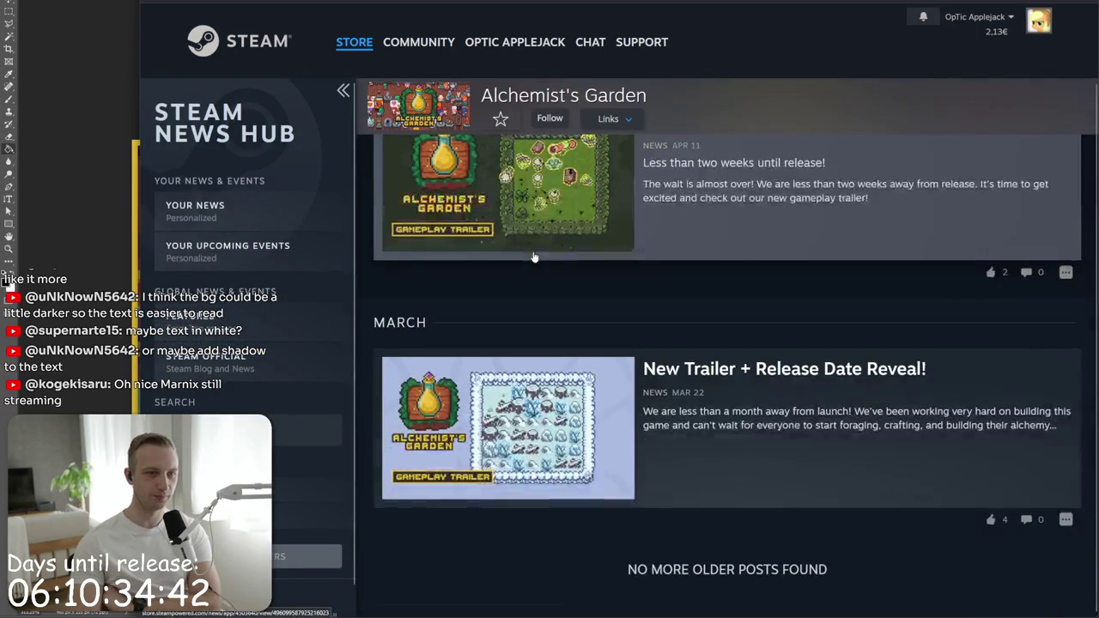
pyautogui.scroll(4, 584, 382)
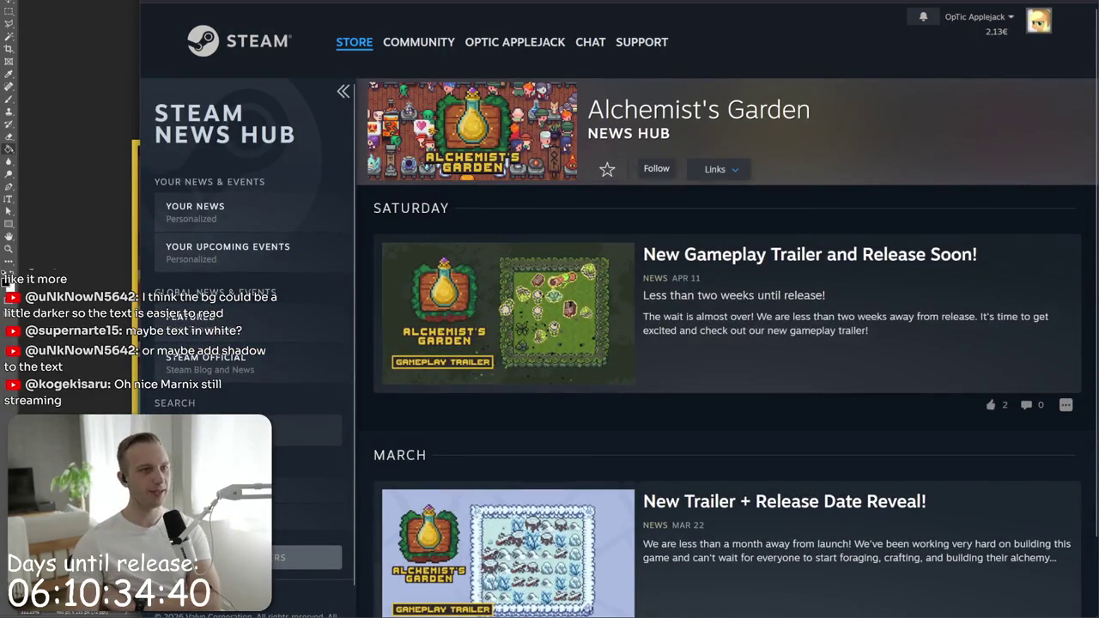
pyautogui.hotkey('alt', 'Left')
pyautogui.scroll(3, 464, 218)
pyautogui.scroll(1, 464, 218)
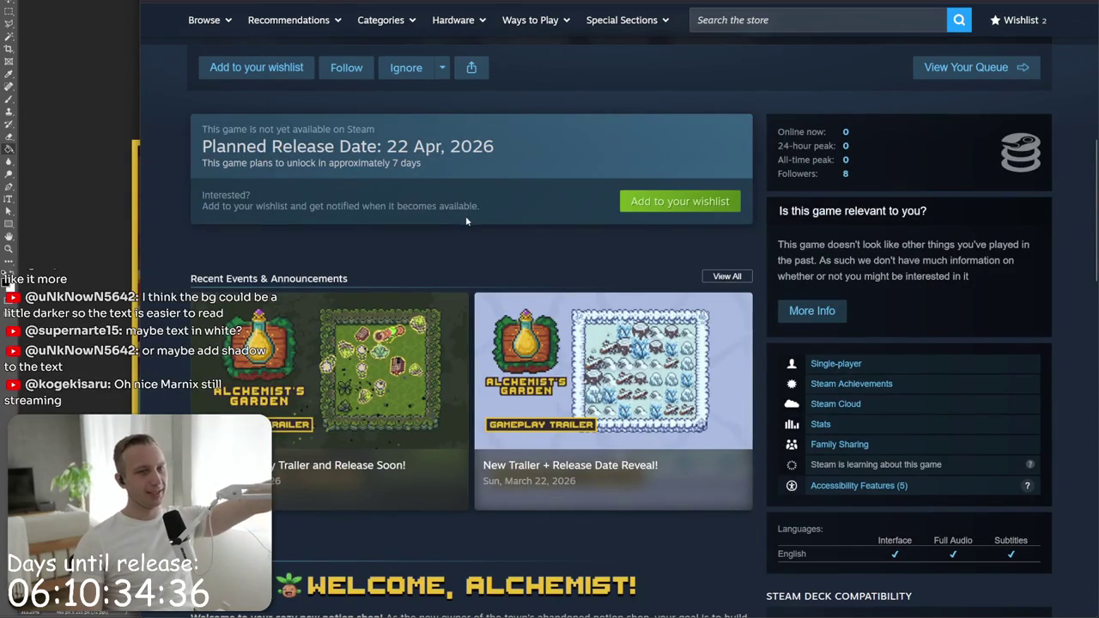
pyautogui.moveTo(465, 216); pyautogui.dragTo(405, 184)
pyautogui.click(406, 184)
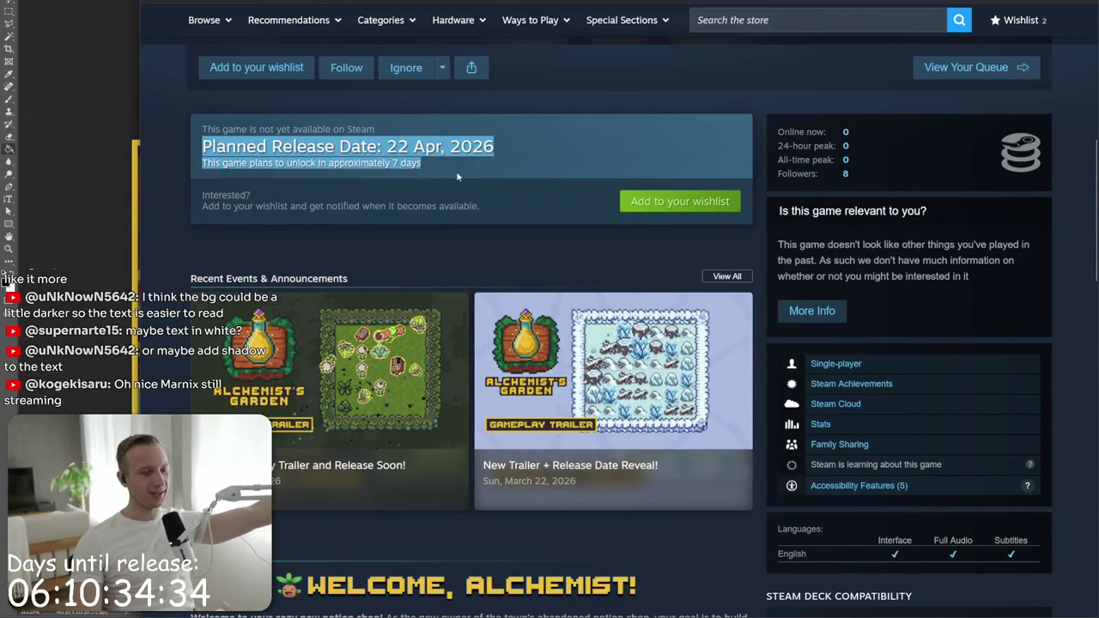
pyautogui.hotkey('alt', 'Tab')
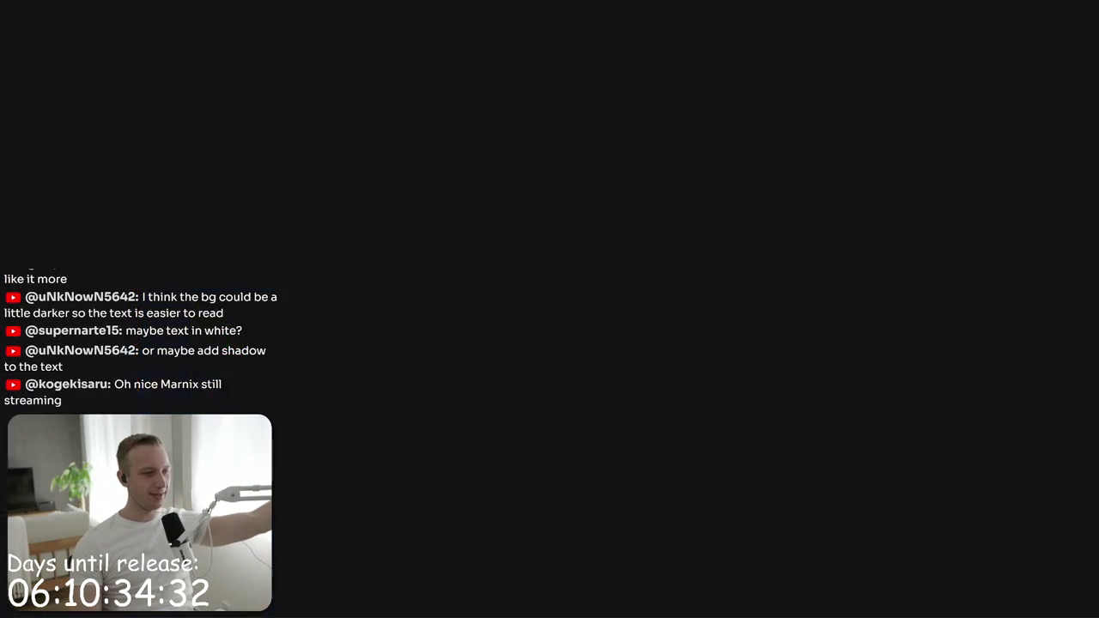
# - Scroll the Discord feedback thread and highlight the first two feedback paragraphs while reading
pyautogui.scroll(-5, 801, 282)
pyautogui.scroll(-4, 803, 286)
pyautogui.scroll(7, 807, 292)
pyautogui.scroll(-2, 811, 297)
pyautogui.scroll(-3, 816, 301)
pyautogui.moveTo(888, 372)
pyautogui.mouseDown()
pyautogui.moveTo(896, 330)
pyautogui.moveTo(896, 387)
pyautogui.mouseUp()
pyautogui.click(899, 392)
pyautogui.tripleClick(896, 390)
pyautogui.click(897, 390)
pyautogui.tripleClick(896, 389)
pyautogui.click(897, 390)
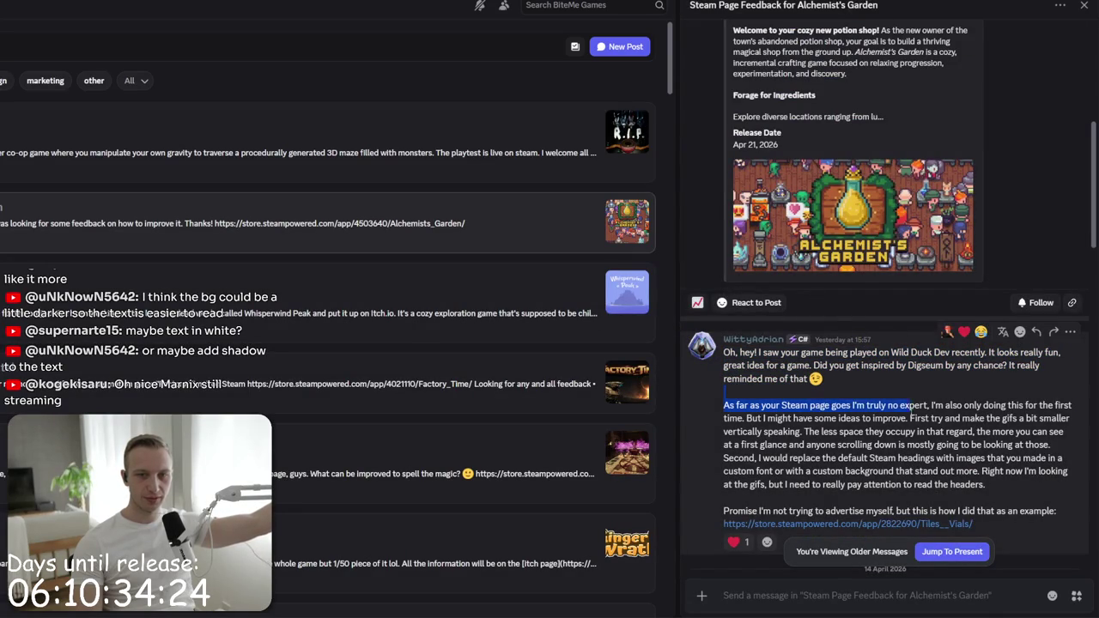
pyautogui.tripleClick(905, 403)
# - Read the developer's reply and the final thank-you, then return to the Steam store page
pyautogui.scroll(-2, 905, 404)
pyautogui.moveTo(724, 421); pyautogui.dragTo(889, 461)
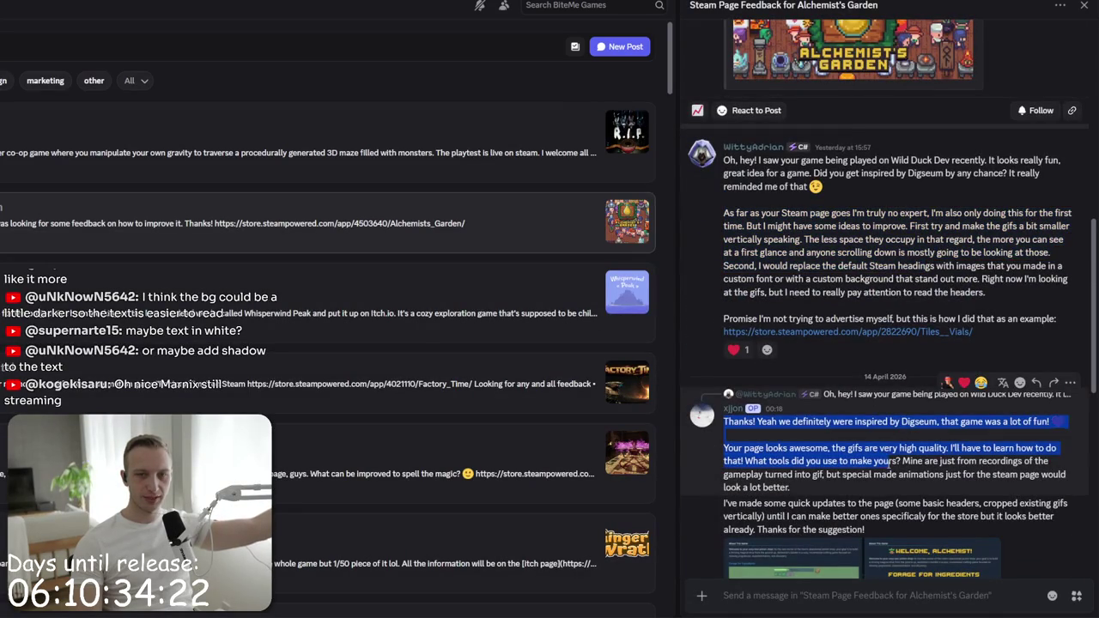
pyautogui.click(888, 462)
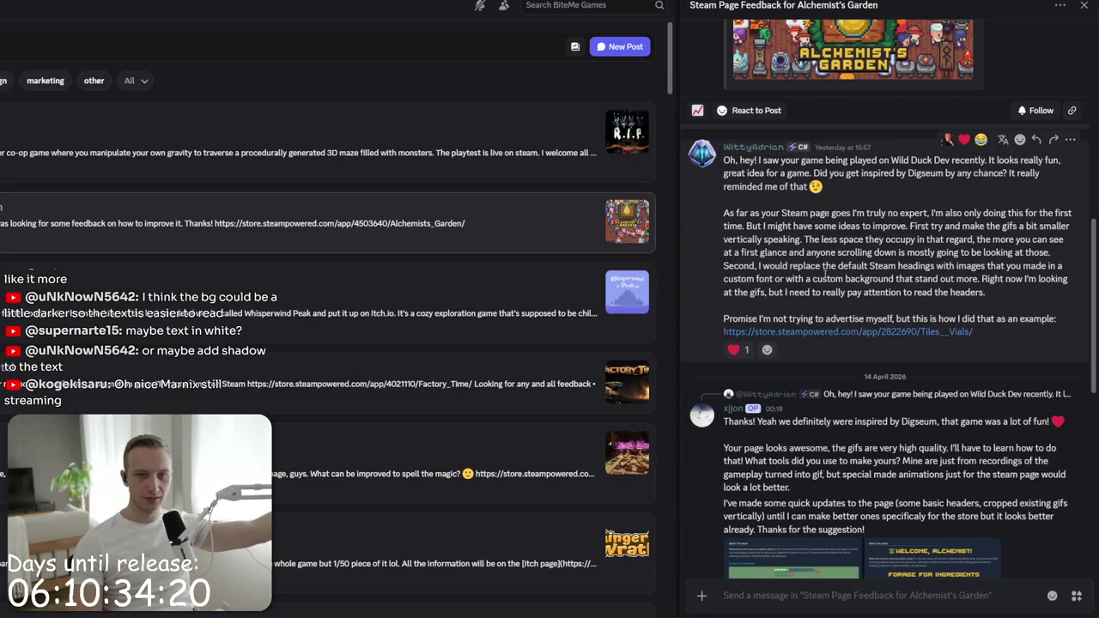
pyautogui.scroll(-3, 824, 275)
pyautogui.scroll(-3, 827, 326)
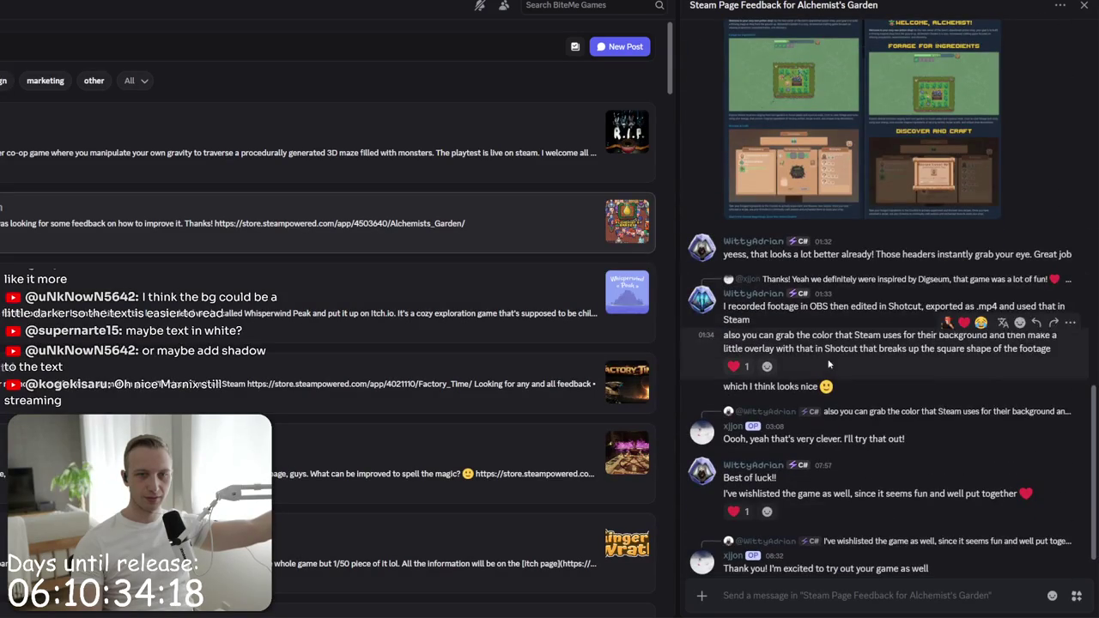
pyautogui.tripleClick(865, 558)
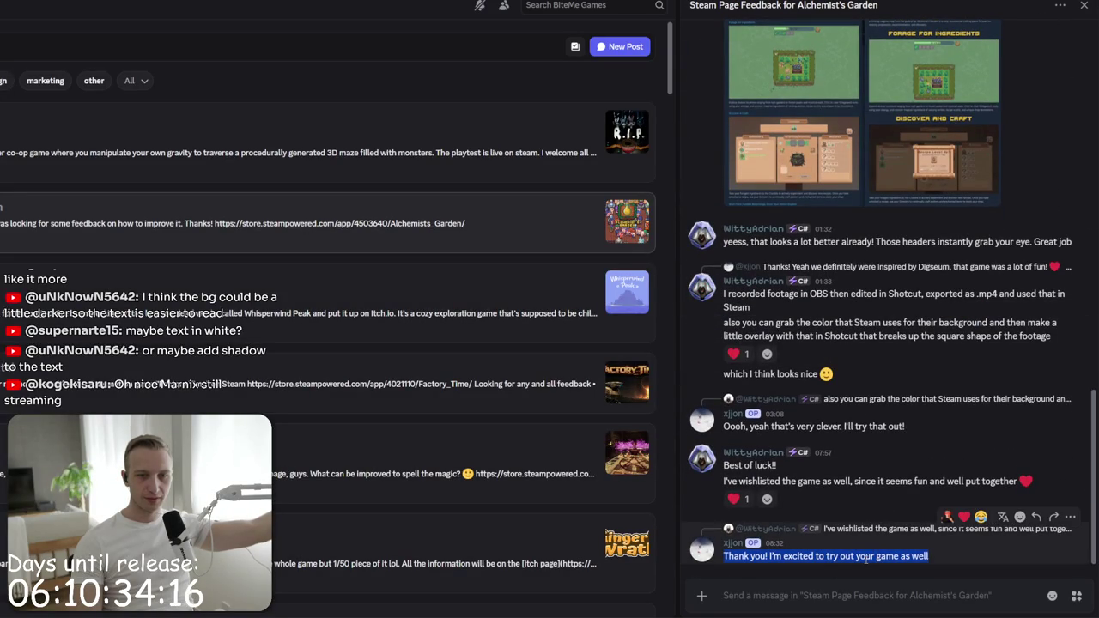
pyautogui.scroll(10, 817, 509)
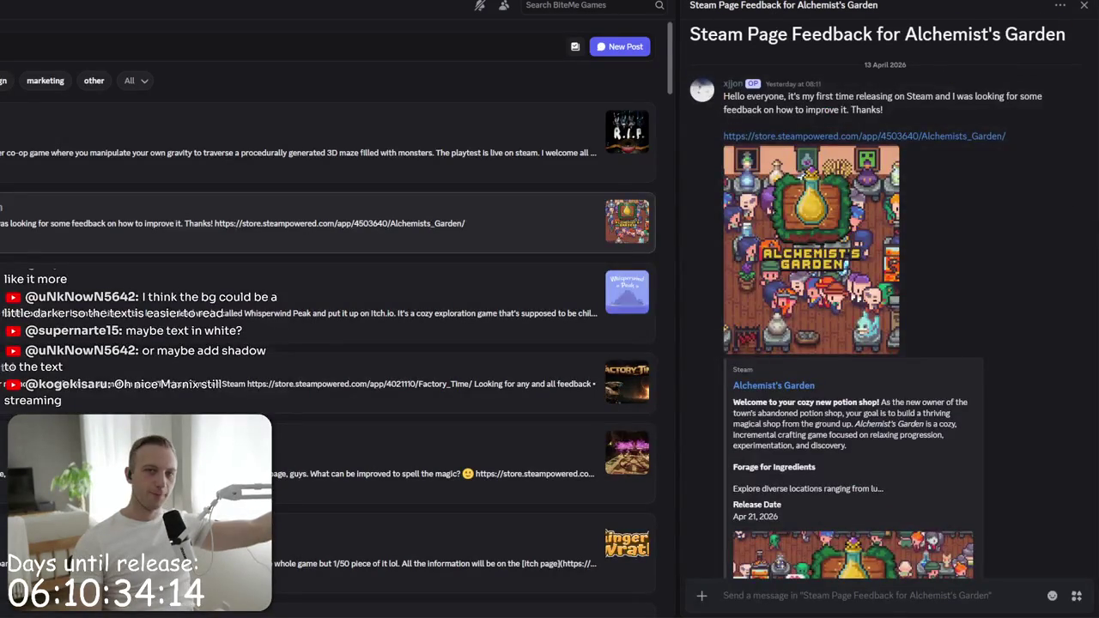
pyautogui.hotkey('alt', 'Tab')
pyautogui.scroll(5, 517, 73)
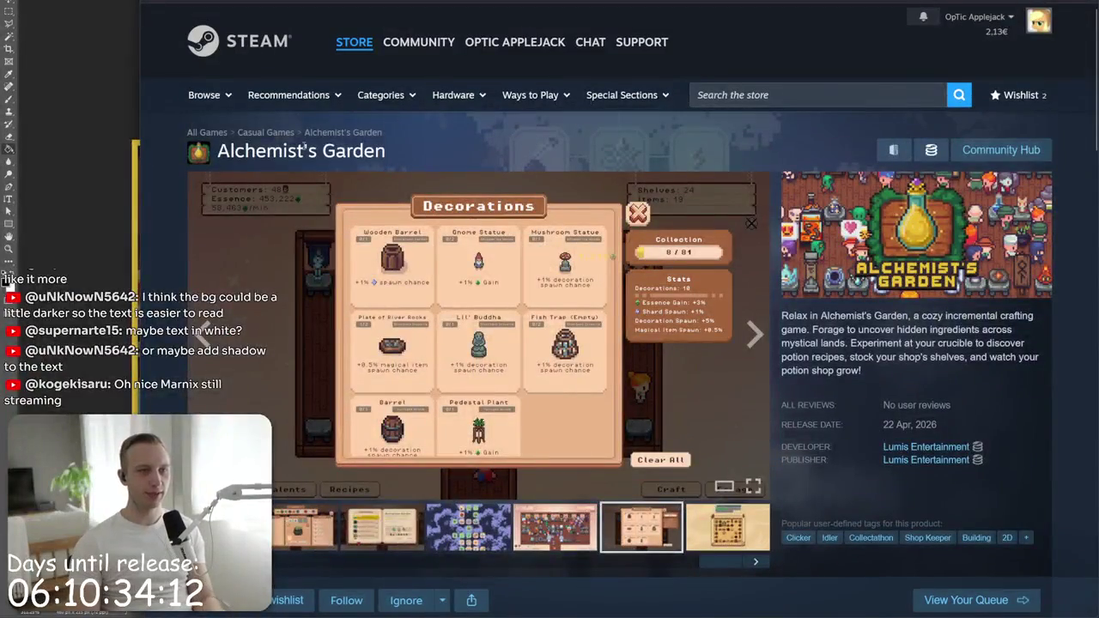
# - Search itch.io for 'Alchemist's Garden' in a new tab and skim the similarly named games
pyautogui.tripleClick(305, 151)
pyautogui.hotkey('ctrl', 't')
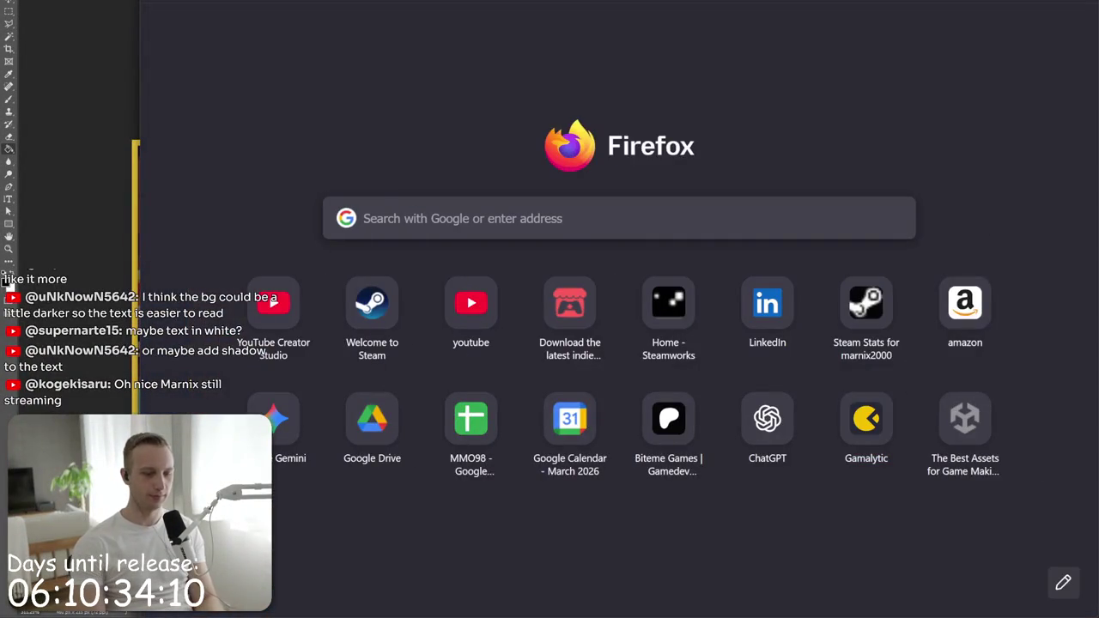
pyautogui.press('Return')
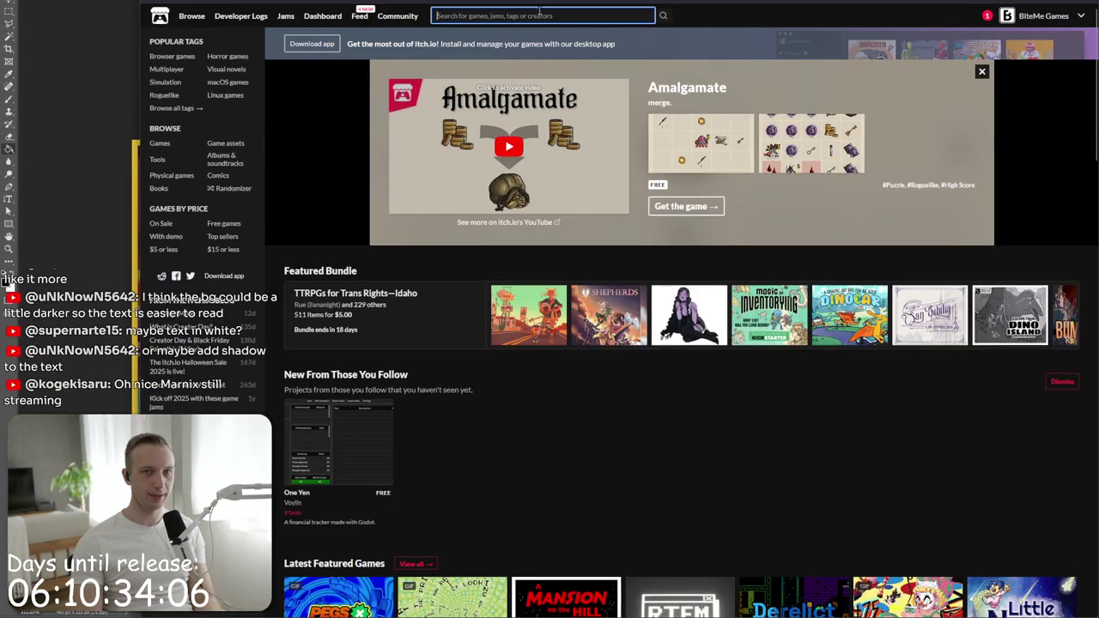
pyautogui.write("Alchemist's Garden")
pyautogui.press('Return')
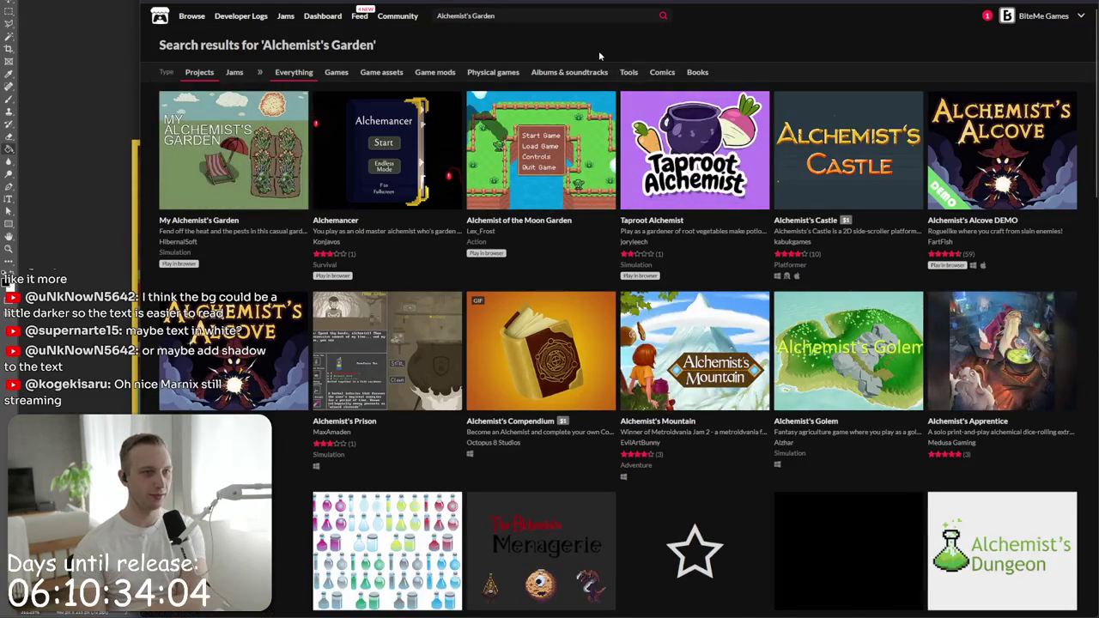
pyautogui.moveTo(540, 150)
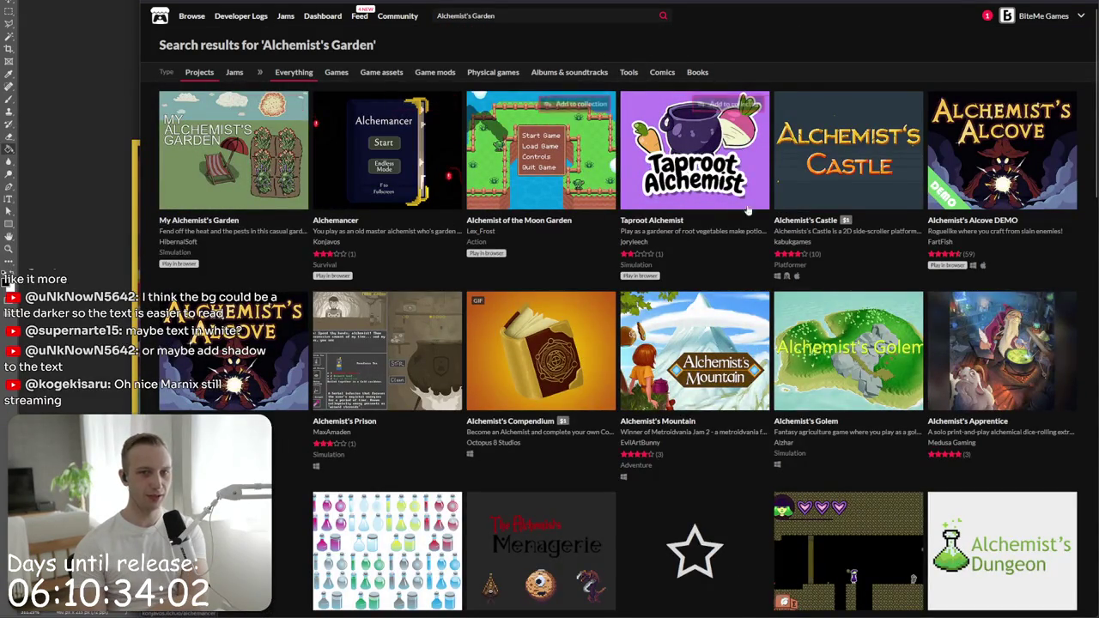
pyautogui.scroll(-1, 468, 199)
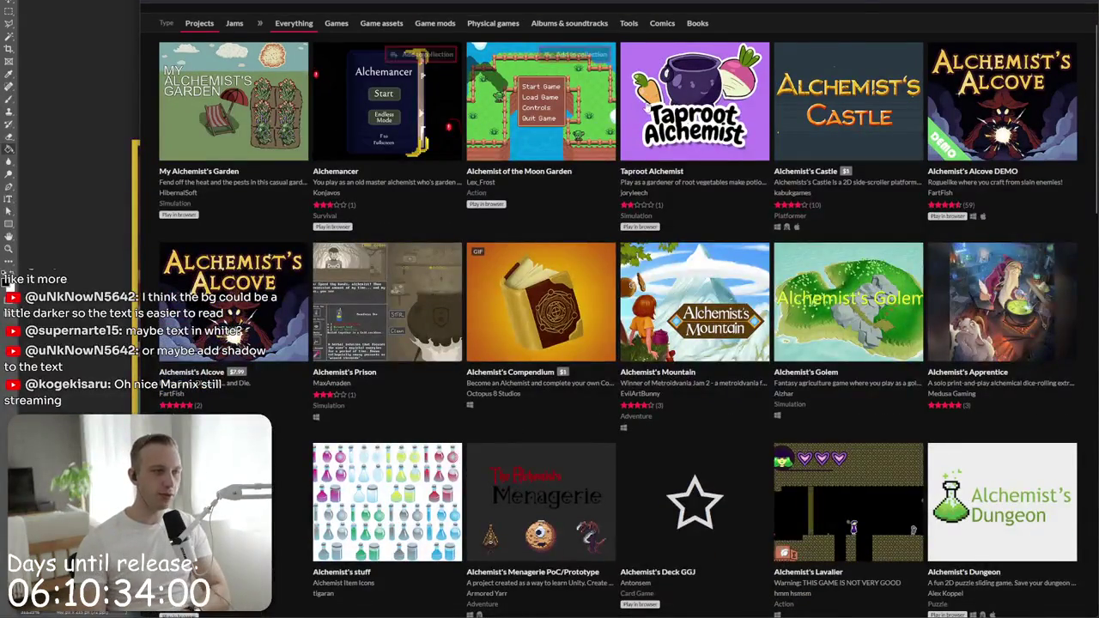
pyautogui.hotkey('alt', 'Tab')
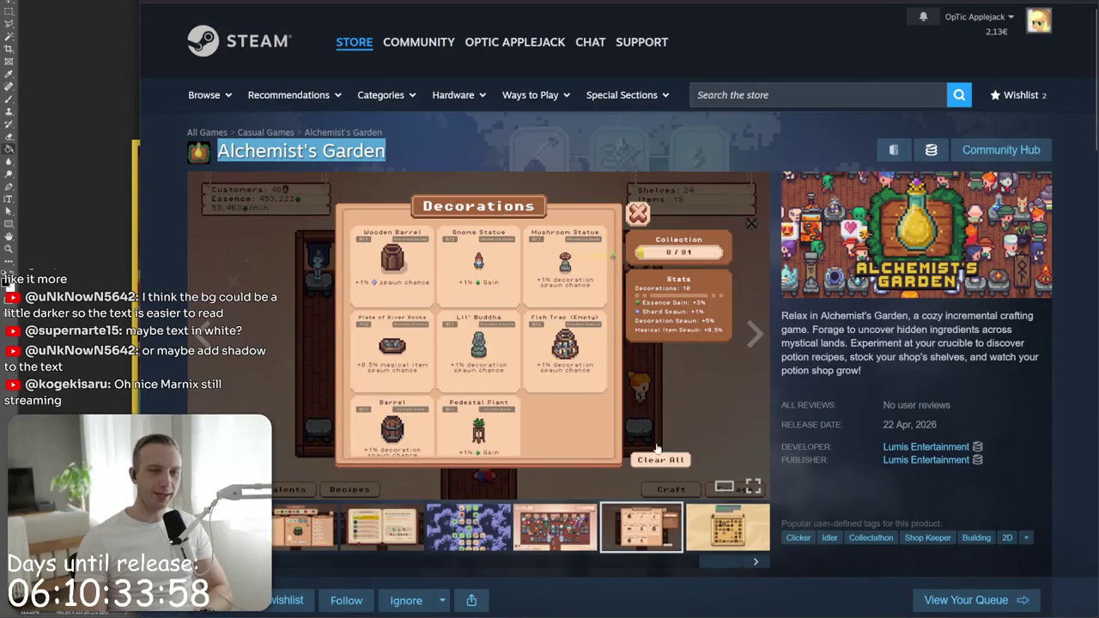
# - Page the gallery from the garden field screenshot back to the first, then read the supported languages
pyautogui.click(724, 523)
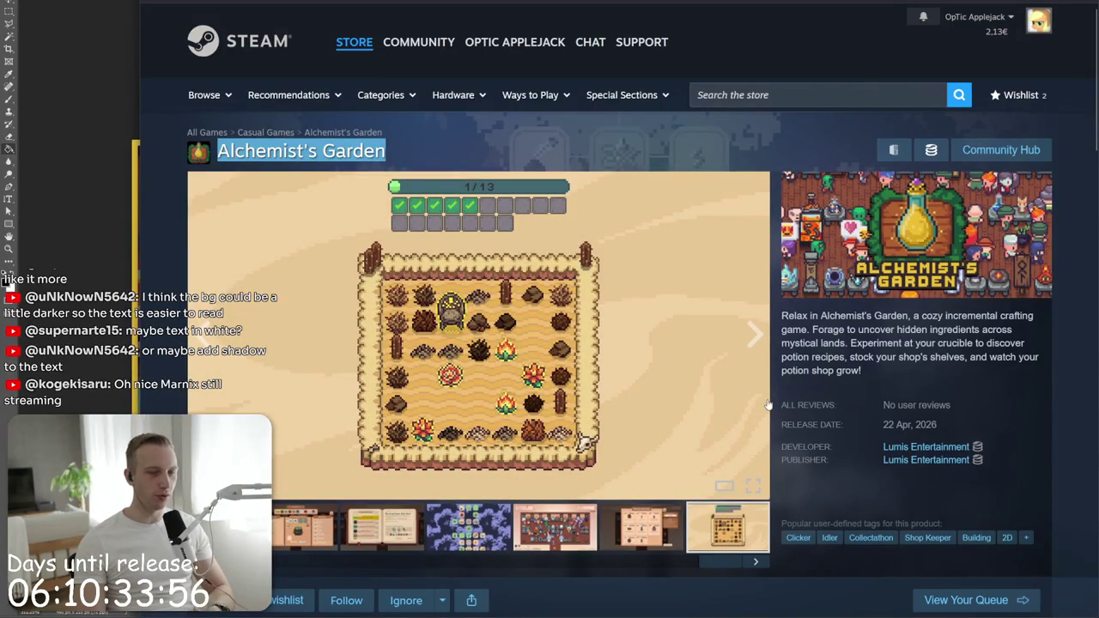
pyautogui.click(755, 335)
pyautogui.scroll(-3, 767, 348)
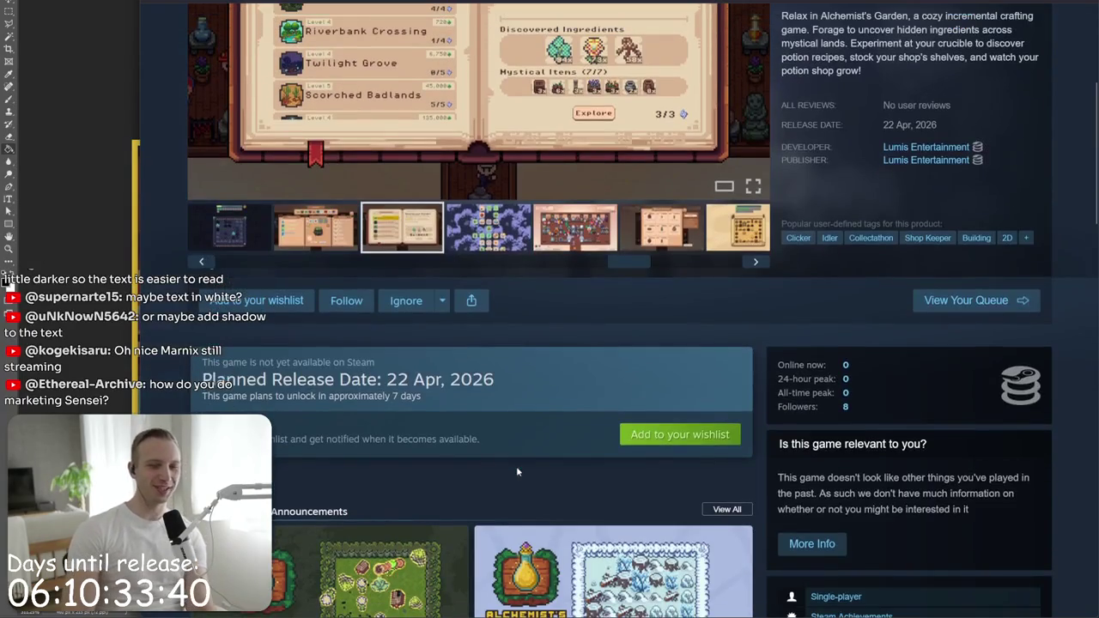
pyautogui.scroll(-5, 559, 300)
pyautogui.moveTo(798, 462); pyautogui.dragTo(854, 491)
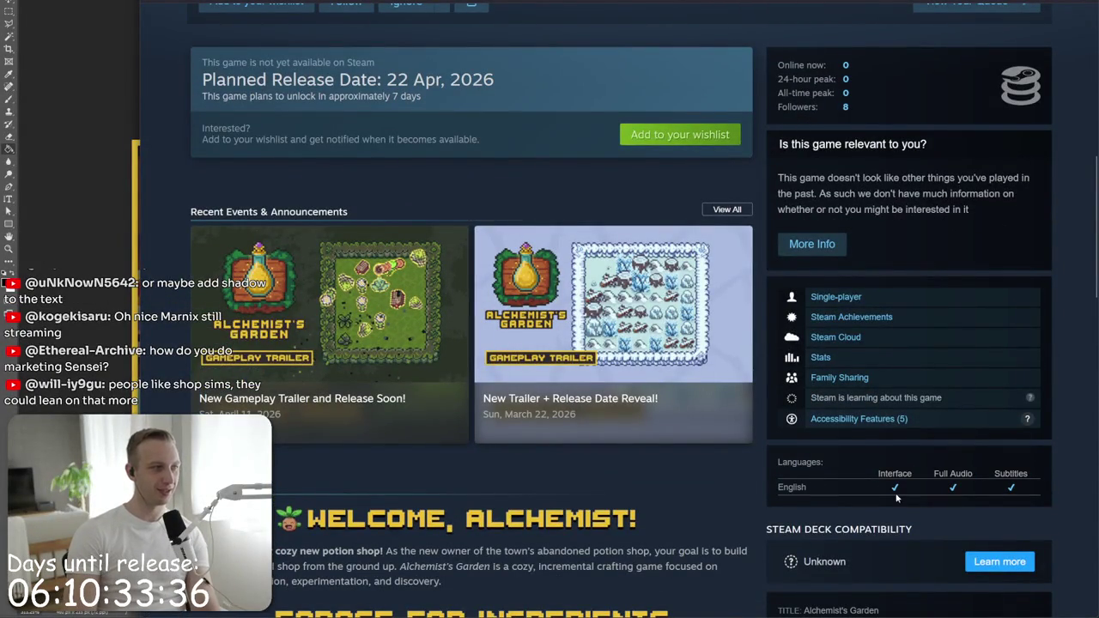
# - Show the shop screenshot in the main viewer and scroll the store page before leaving it
pyautogui.scroll(6, 896, 496)
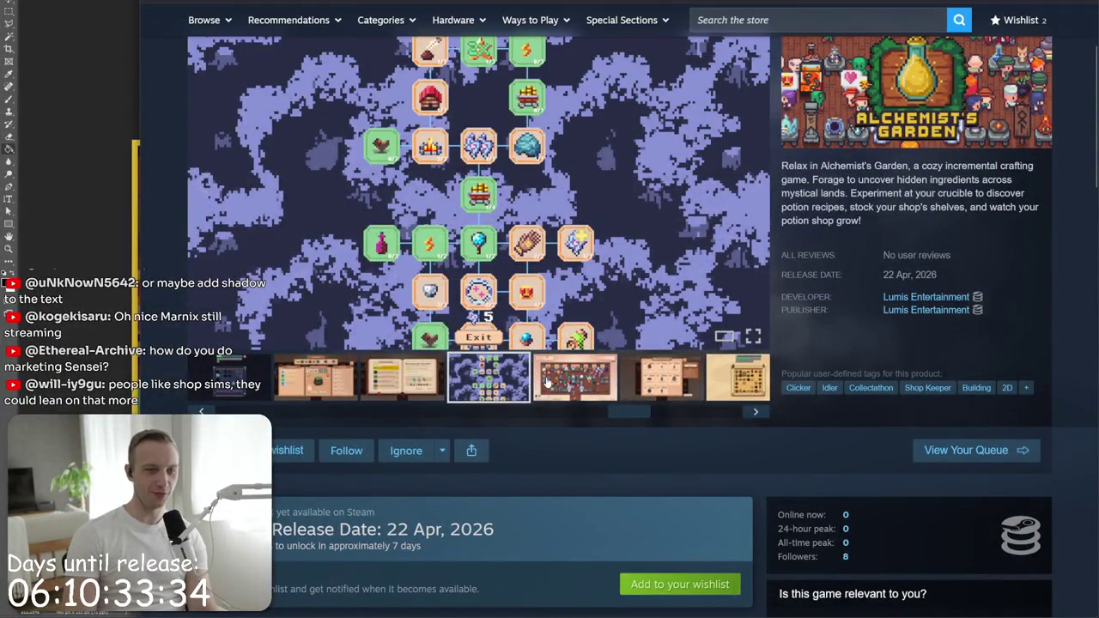
pyautogui.click(547, 383)
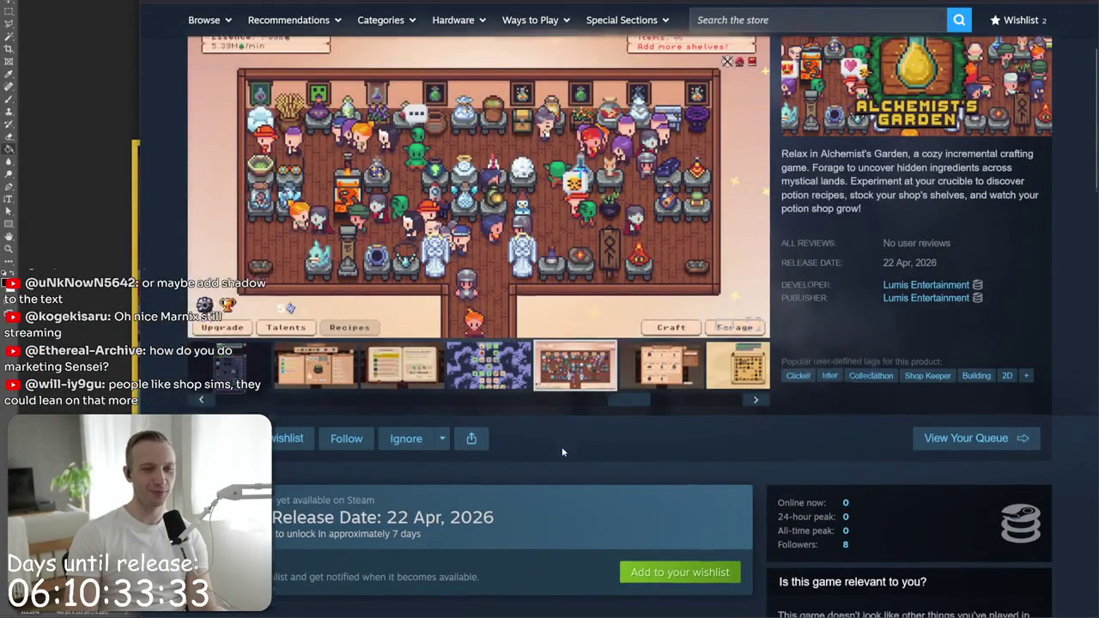
pyautogui.scroll(-2, 559, 449)
pyautogui.moveTo(559, 449); pyautogui.dragTo(469, 371)
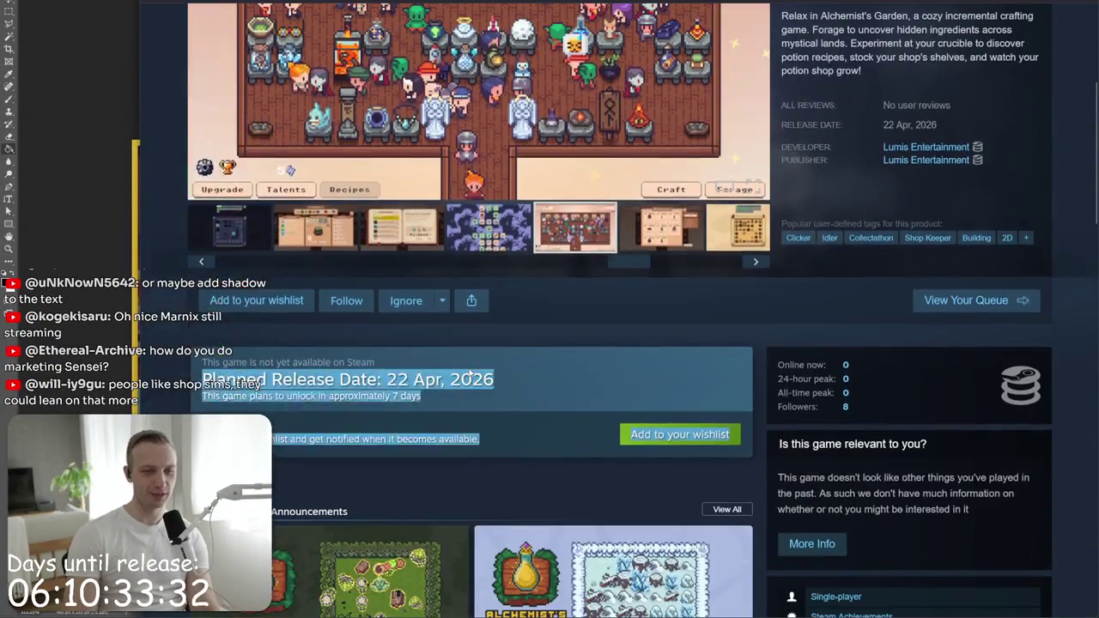
pyautogui.scroll(-2, 507, 447)
pyautogui.scroll(-2, 515, 473)
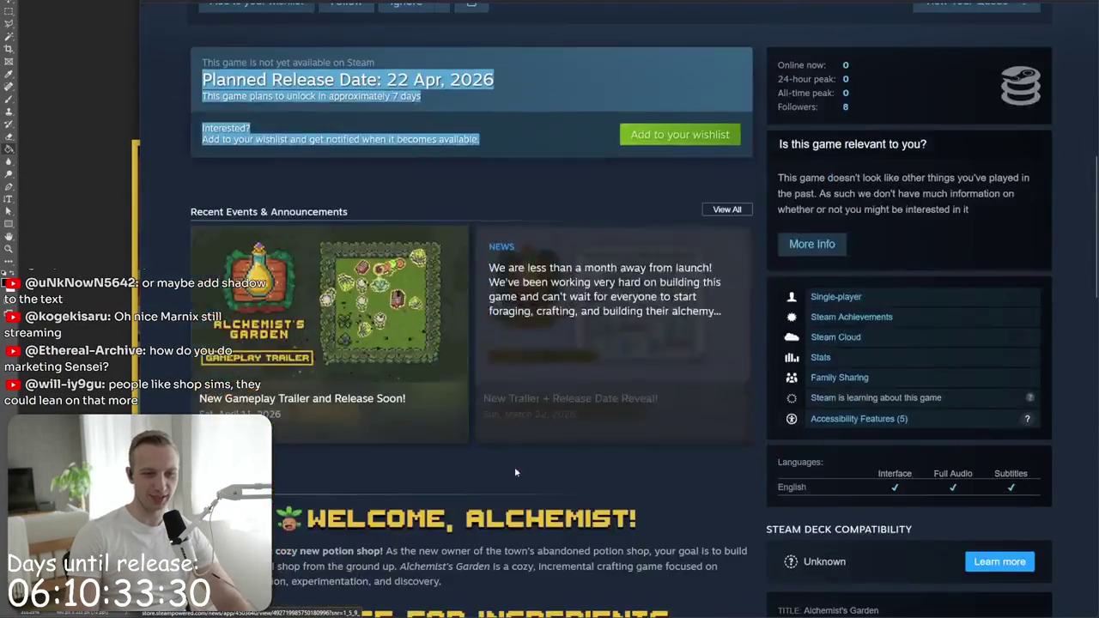
pyautogui.scroll(8, 515, 473)
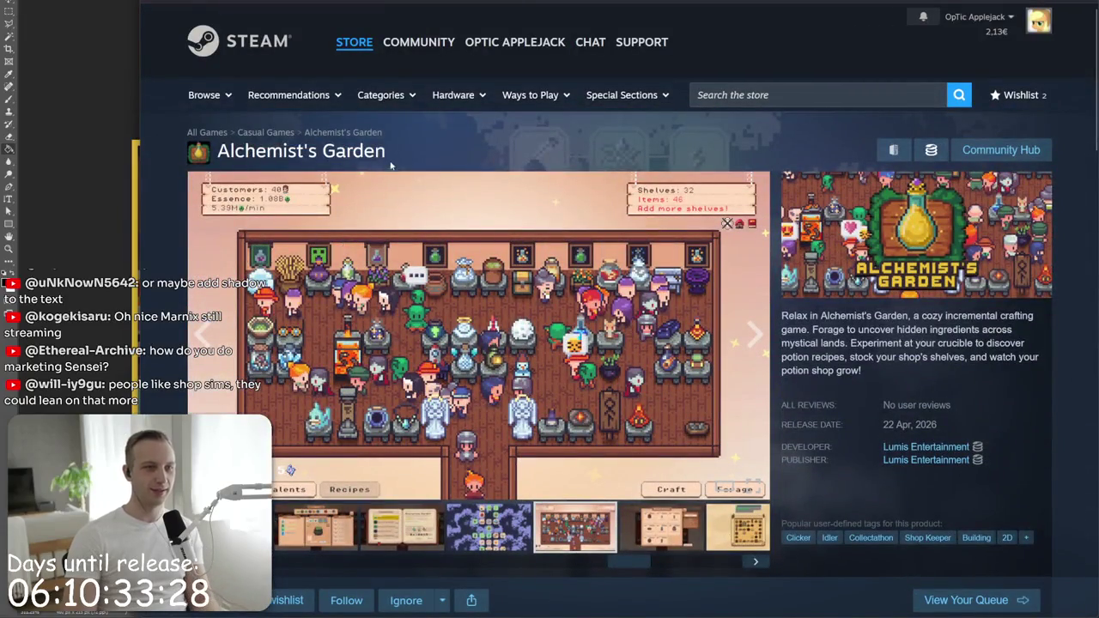
pyautogui.hotkey('alt', 'Tab')
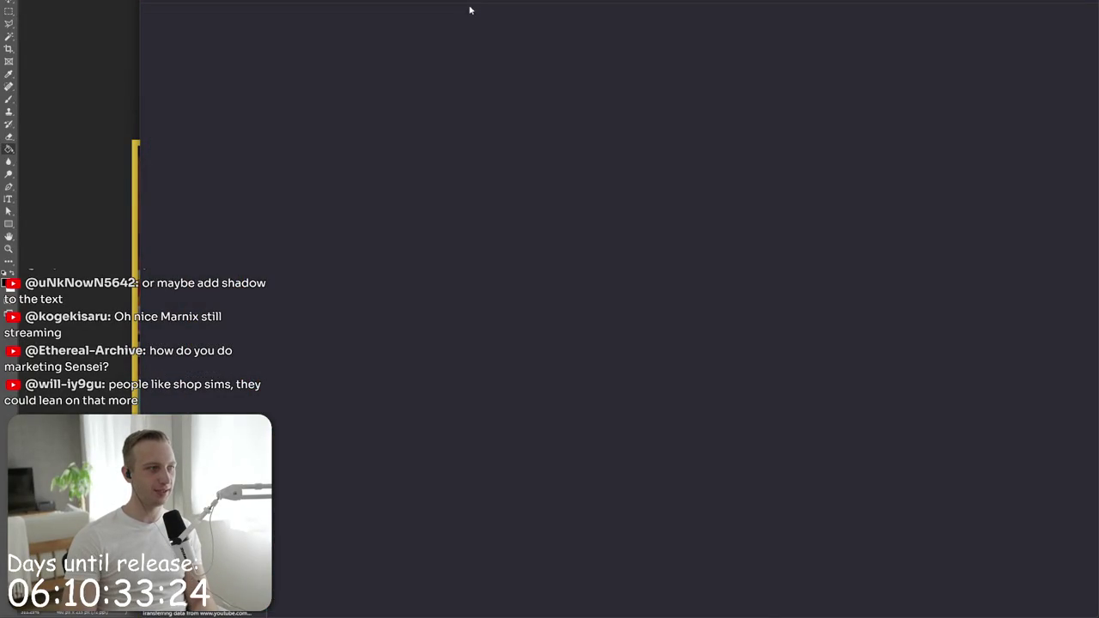
# - Search YouTube for 'Alchemist's Garden game' and scroll through the results
pyautogui.click(462, 21)
pyautogui.write("Alchemist's Garden")
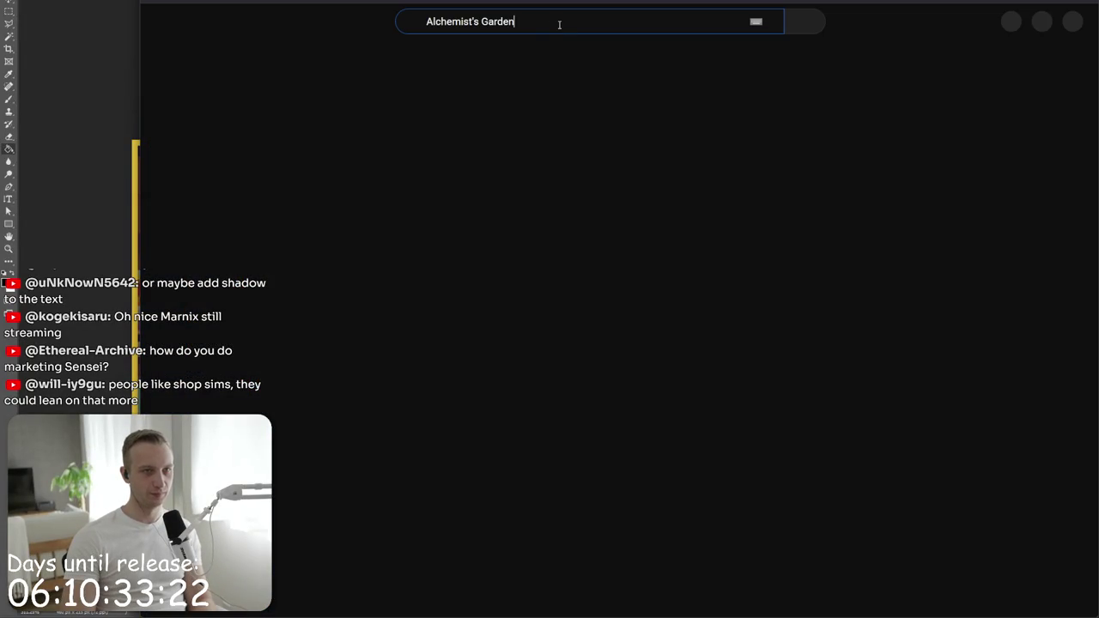
pyautogui.press('Return')
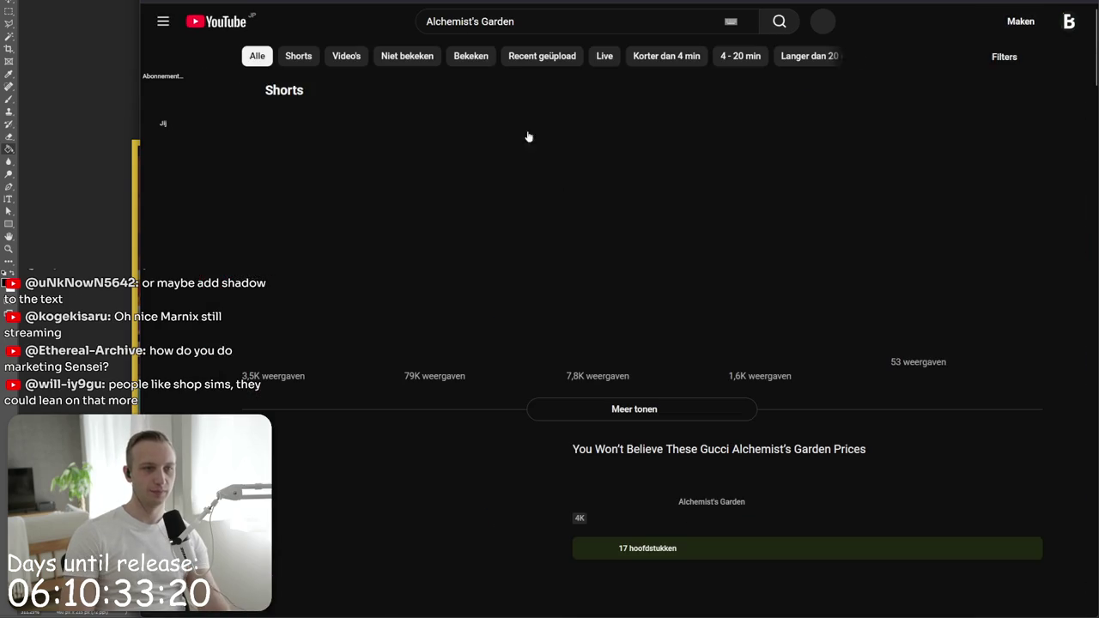
pyautogui.scroll(-4, 650, 384)
pyautogui.scroll(-5, 650, 385)
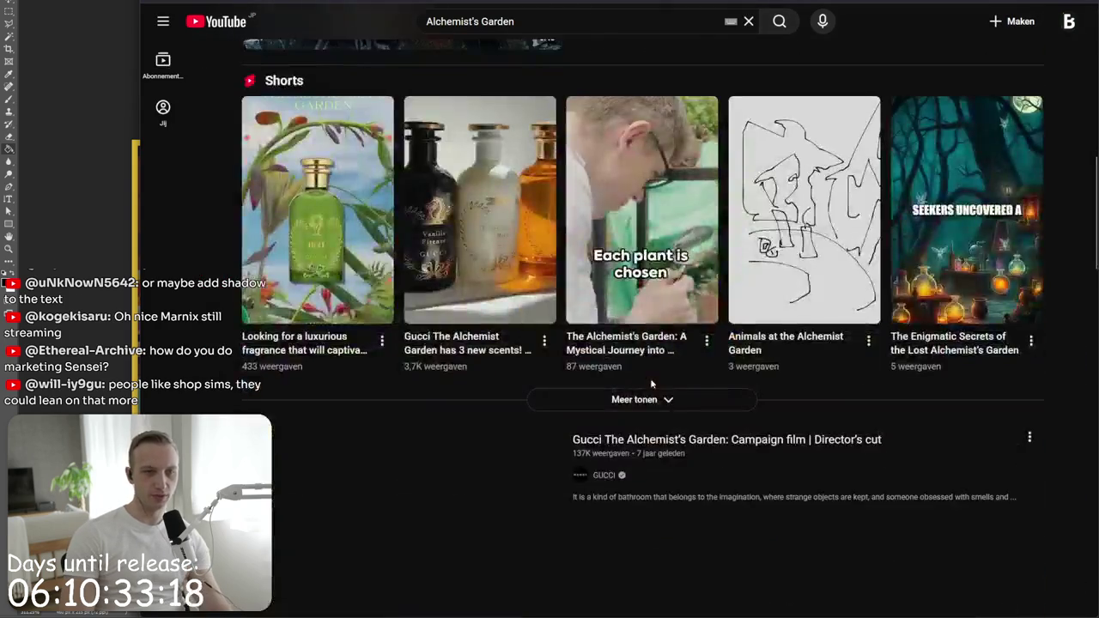
pyautogui.scroll(-5, 650, 385)
pyautogui.click(515, 22)
pyautogui.write('gam')
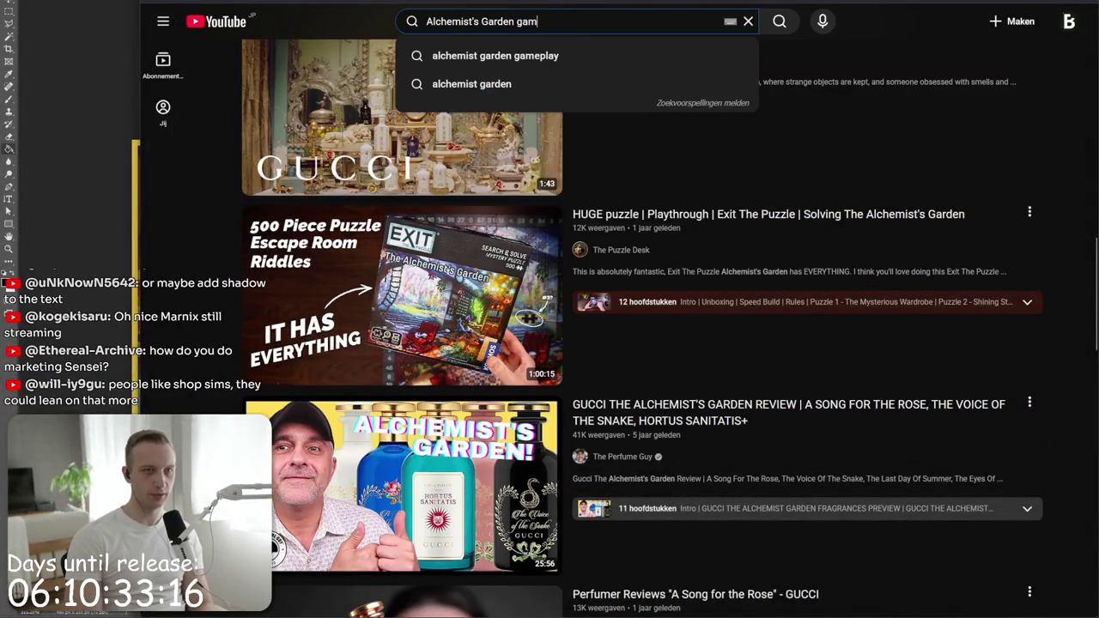
pyautogui.write('e')
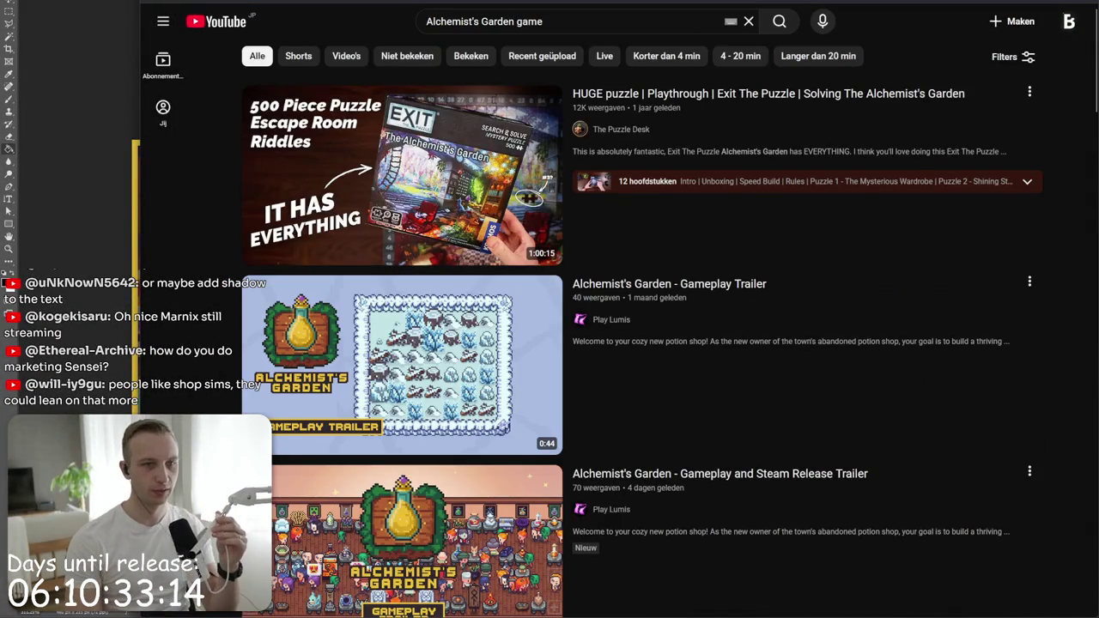
pyautogui.scroll(-1, 549, 171)
pyautogui.scroll(-2, 523, 255)
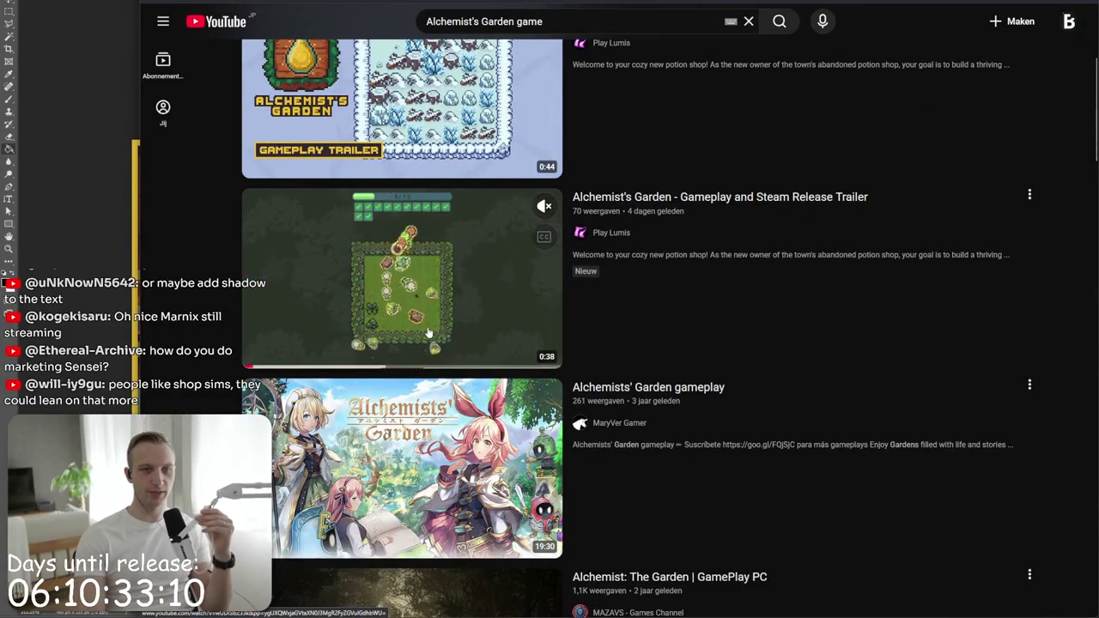
pyautogui.scroll(-3, 423, 332)
pyautogui.scroll(-1, 437, 344)
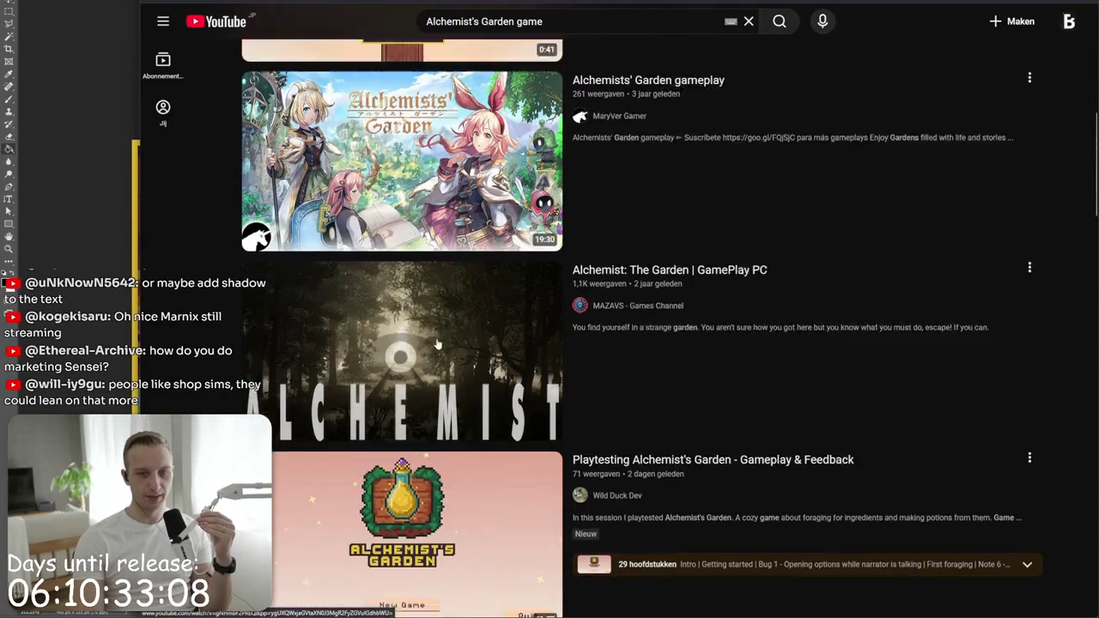
pyautogui.scroll(5, 442, 489)
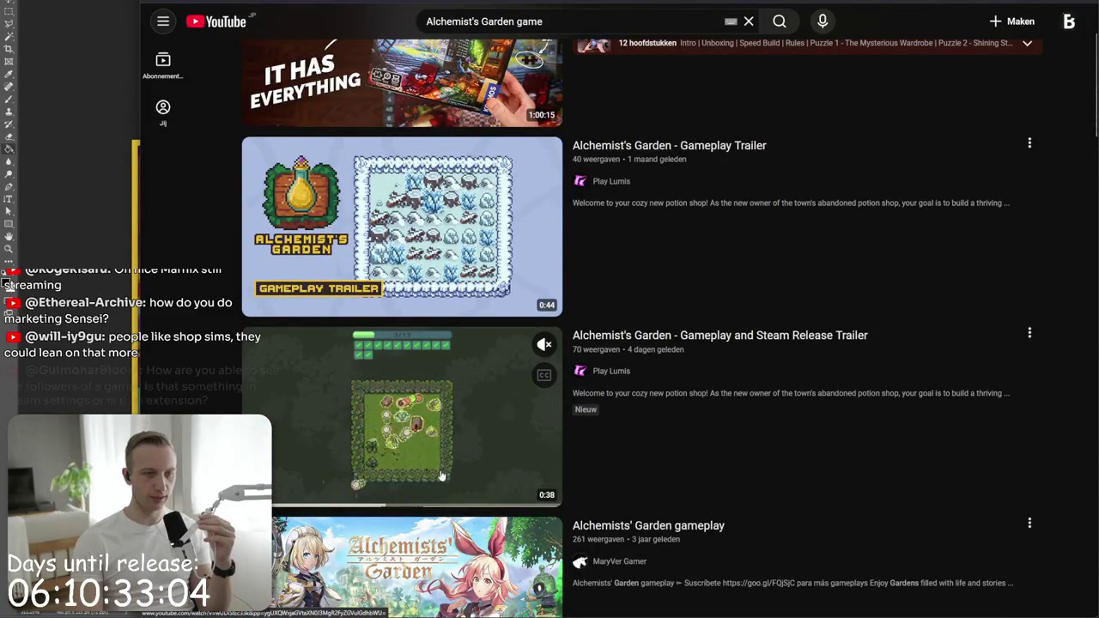
# - Play the Gameplay and Steam Release Trailer, pause it on the shop room scene, and skim the 7 comments
pyautogui.click(439, 478)
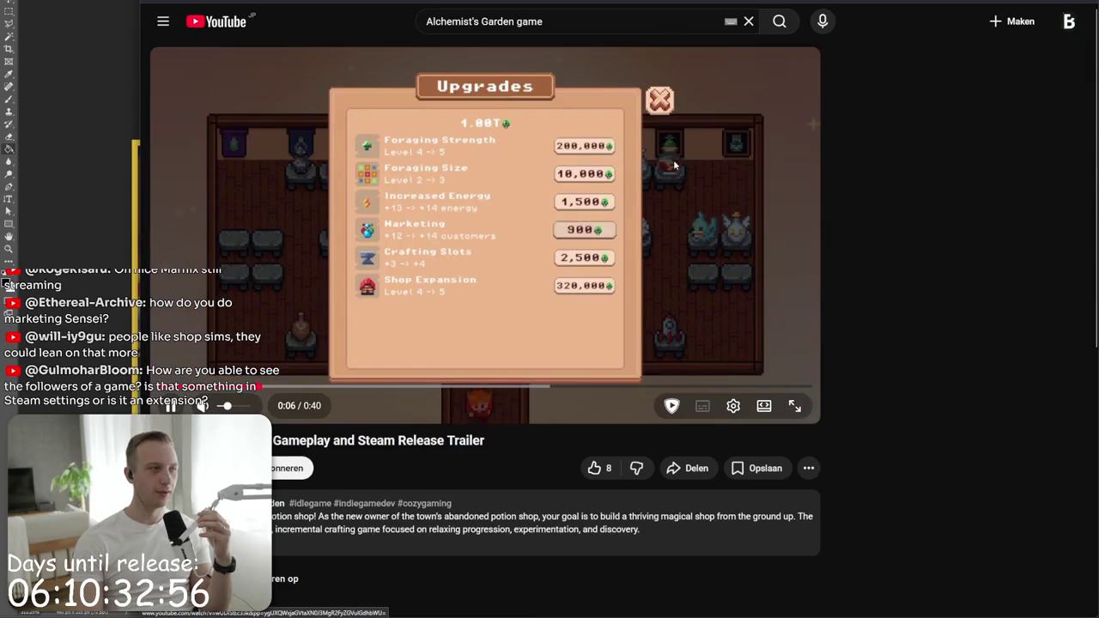
pyautogui.click(674, 164)
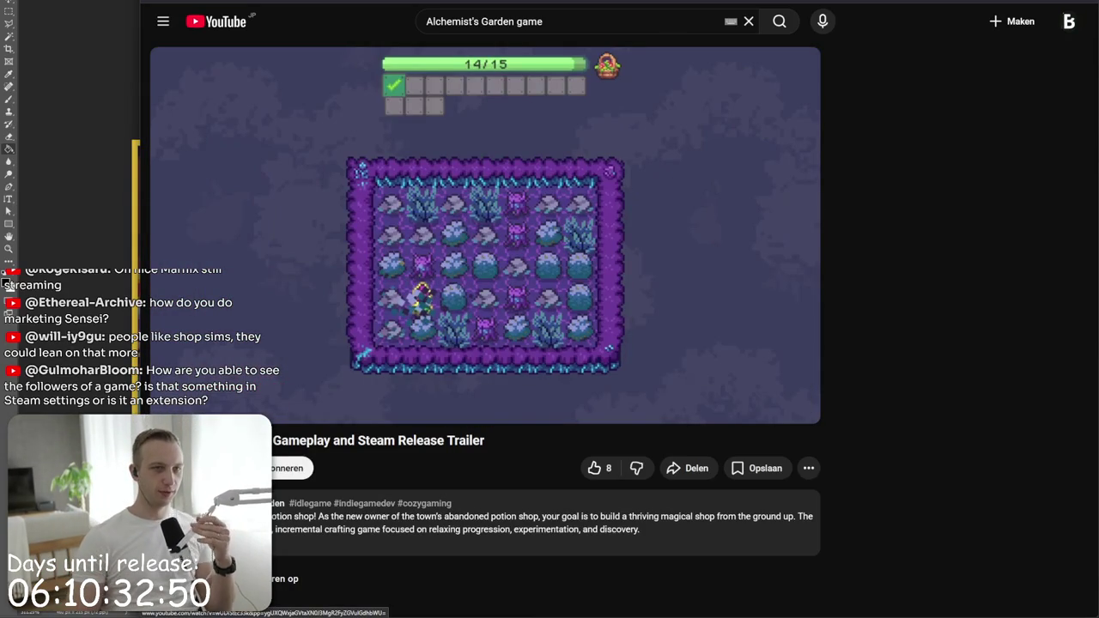
pyautogui.click(635, 192)
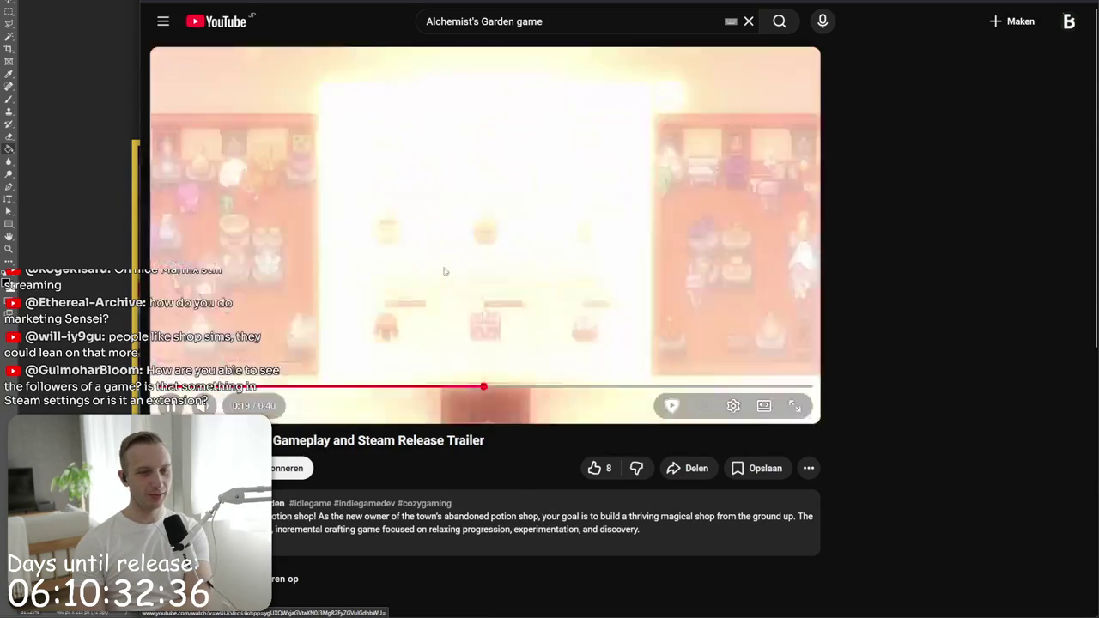
pyautogui.press('space')
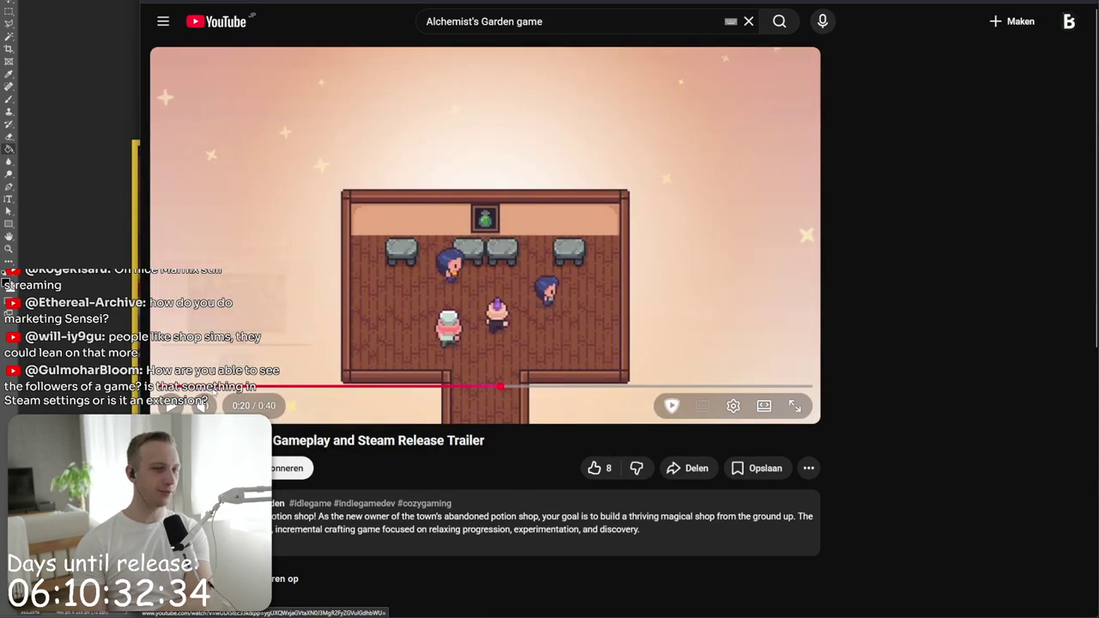
pyautogui.scroll(-3, 425, 490)
pyautogui.scroll(-3, 387, 500)
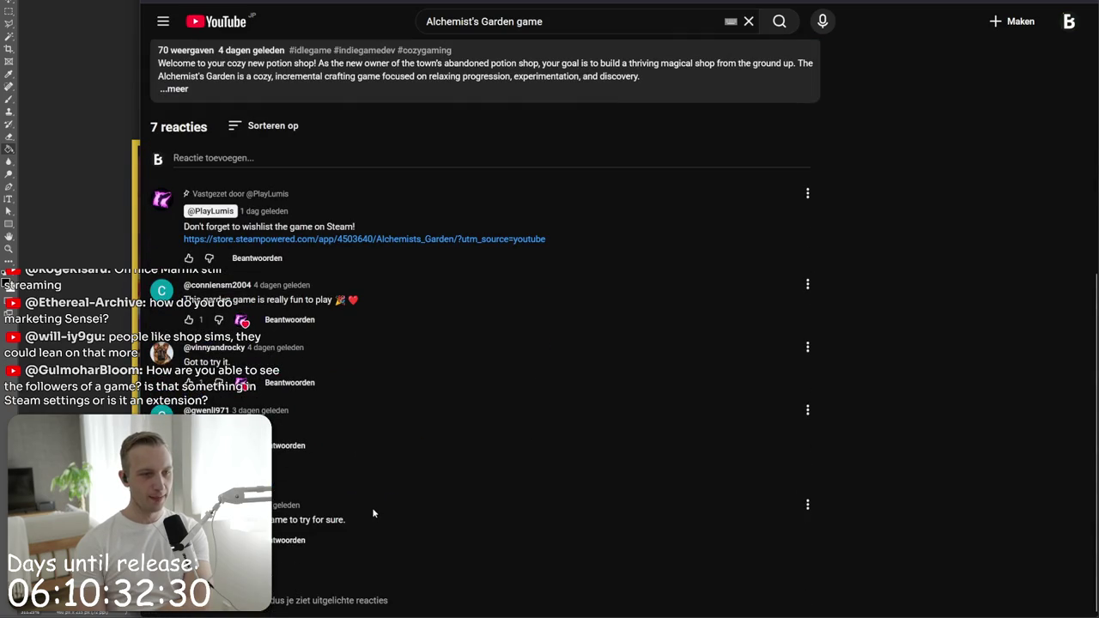
pyautogui.scroll(5, 347, 593)
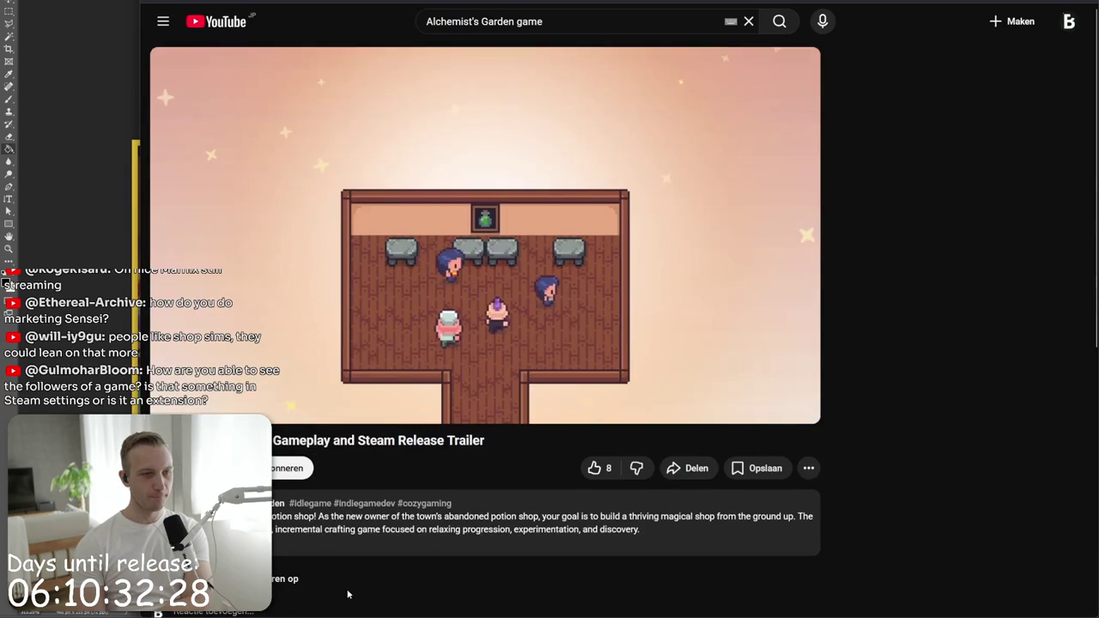
pyautogui.hotkey('alt', 'Tab')
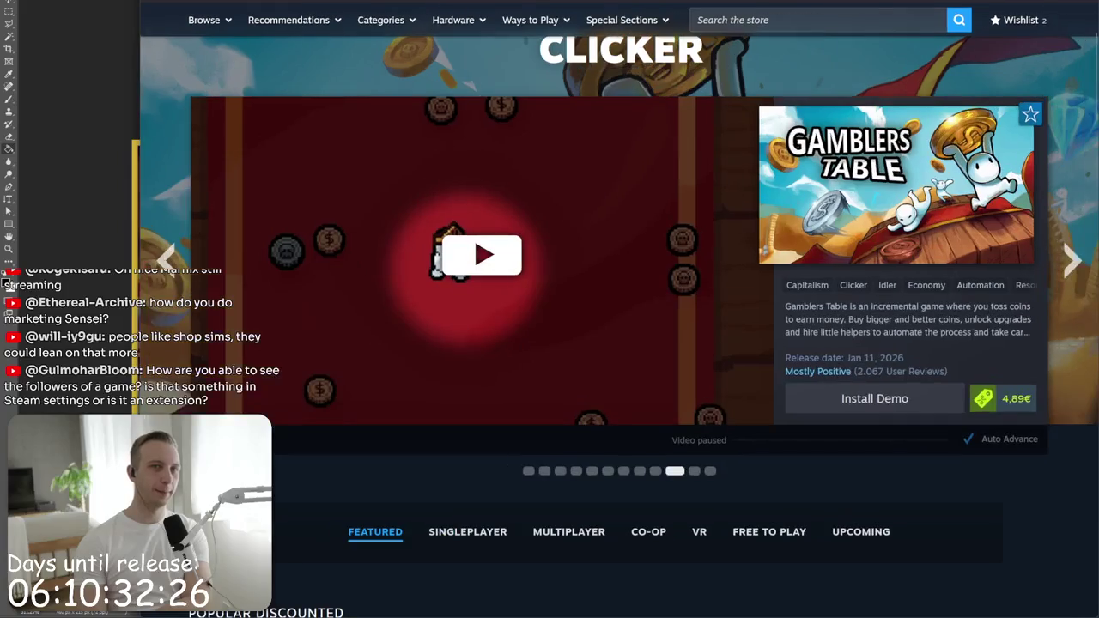
# - Highlight the game's description paragraph on the Steam page, then scroll down to Recent Events
pyautogui.hotkey('alt', 'Tab')
pyautogui.hotkey('alt', 'Tab')
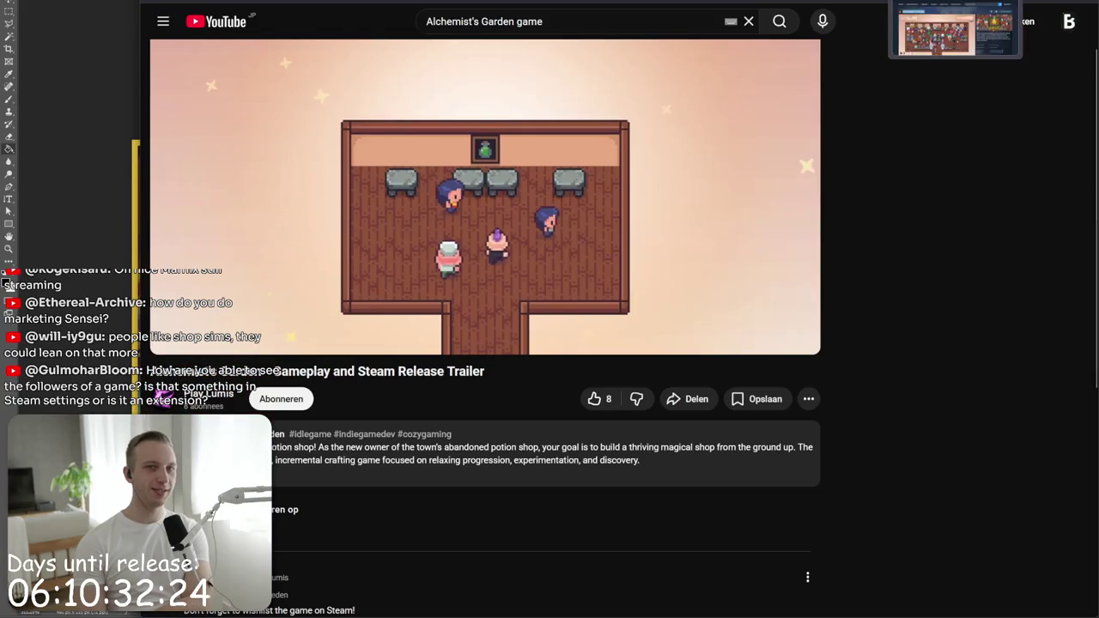
pyautogui.click(915, 343)
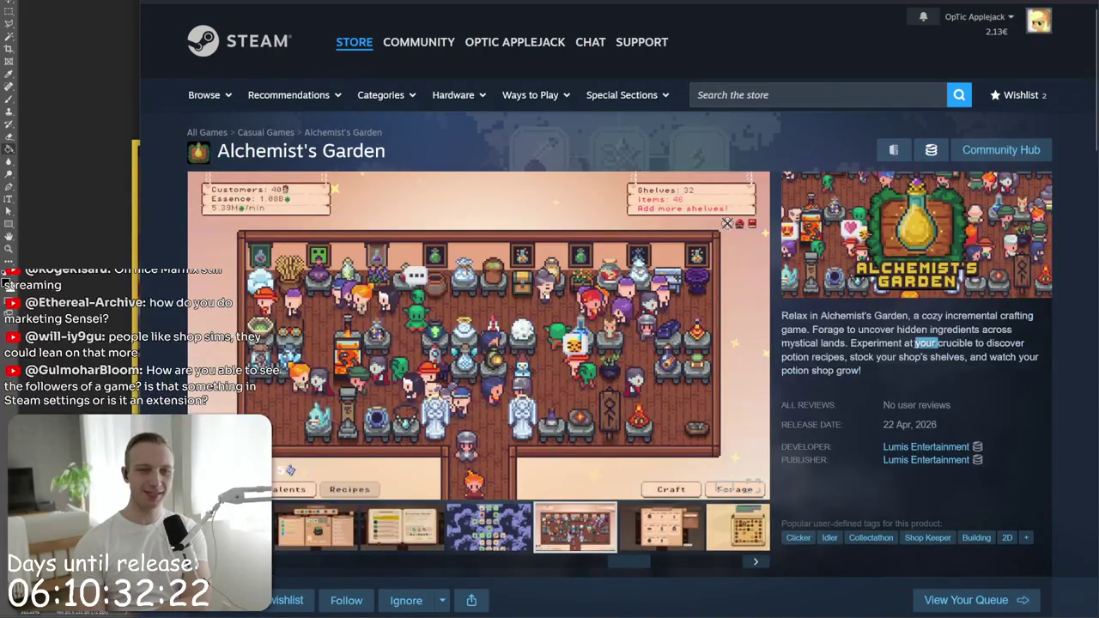
pyautogui.moveTo(892, 379); pyautogui.dragTo(782, 316)
pyautogui.click(782, 316)
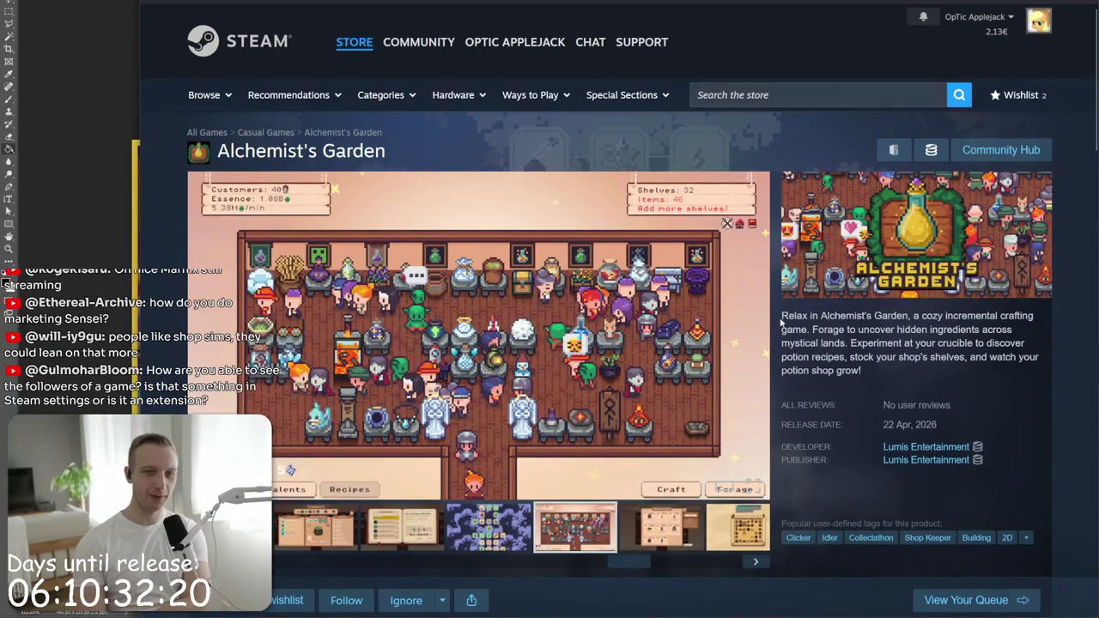
pyautogui.scroll(-3, 782, 330)
pyautogui.scroll(-1, 969, 397)
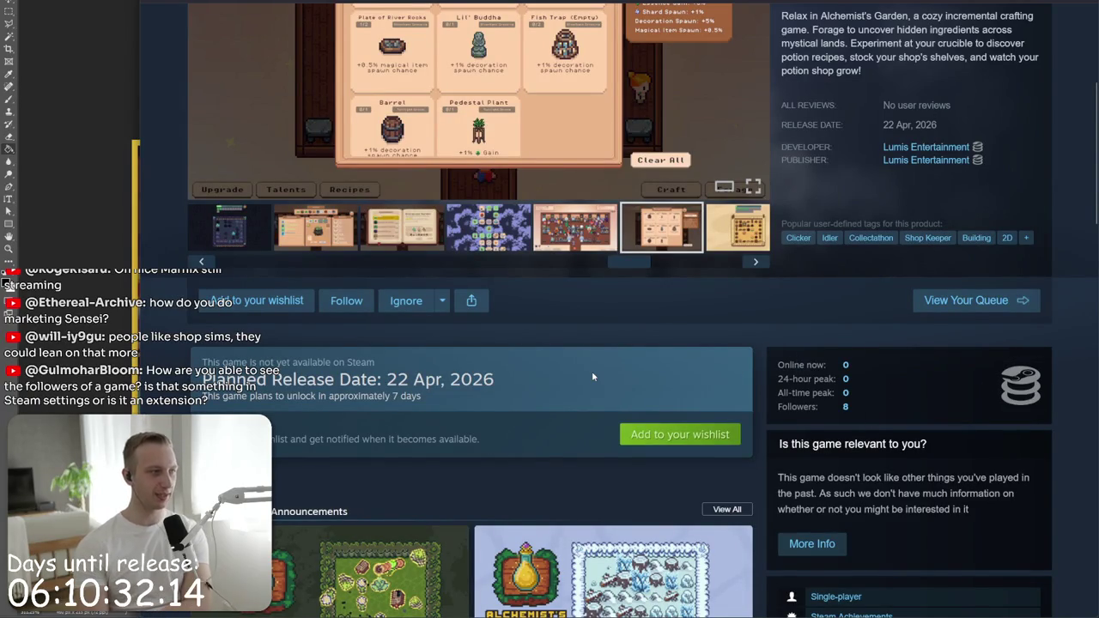
pyautogui.scroll(-3, 543, 366)
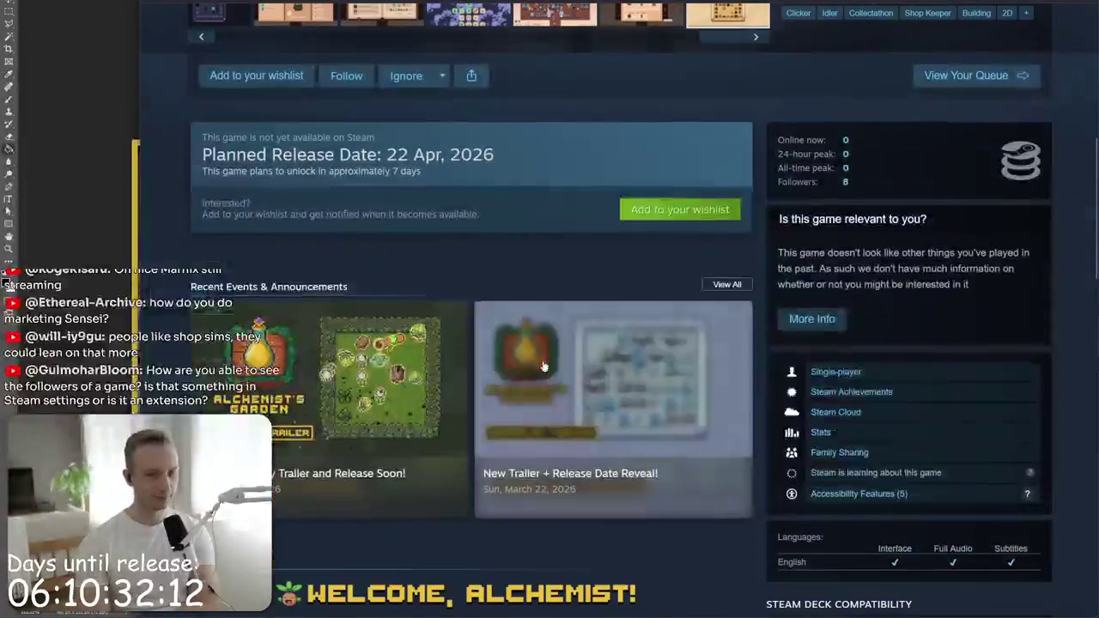
# - Open the game's News Hub, skim its two announcements, and go back to the store page
pyautogui.click(729, 285)
pyautogui.scroll(-3, 550, 429)
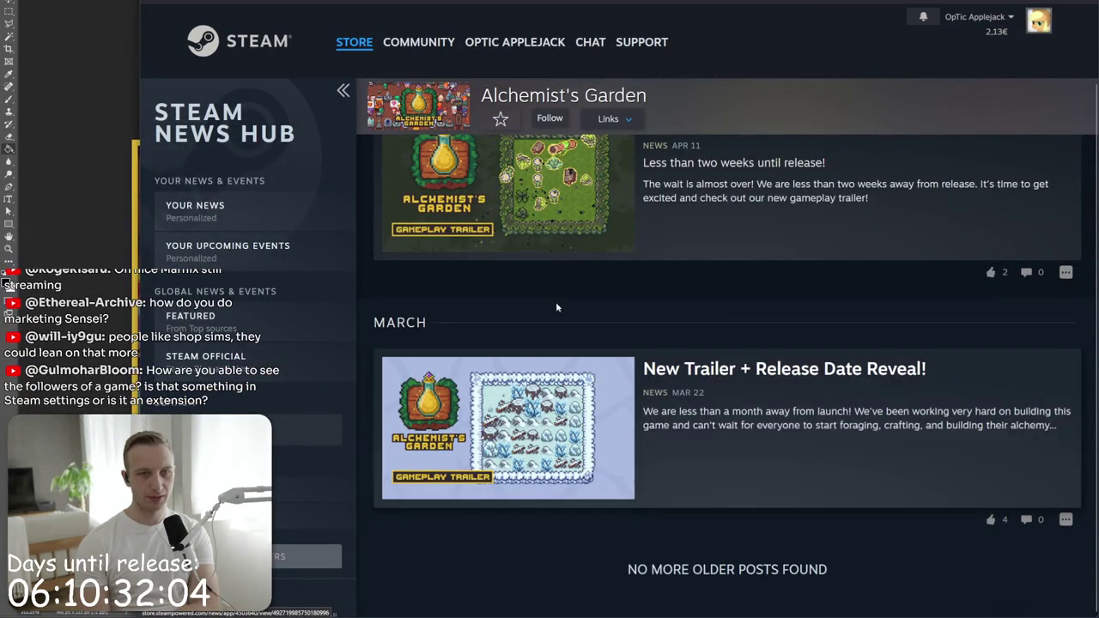
pyautogui.hotkey('alt', 'Left')
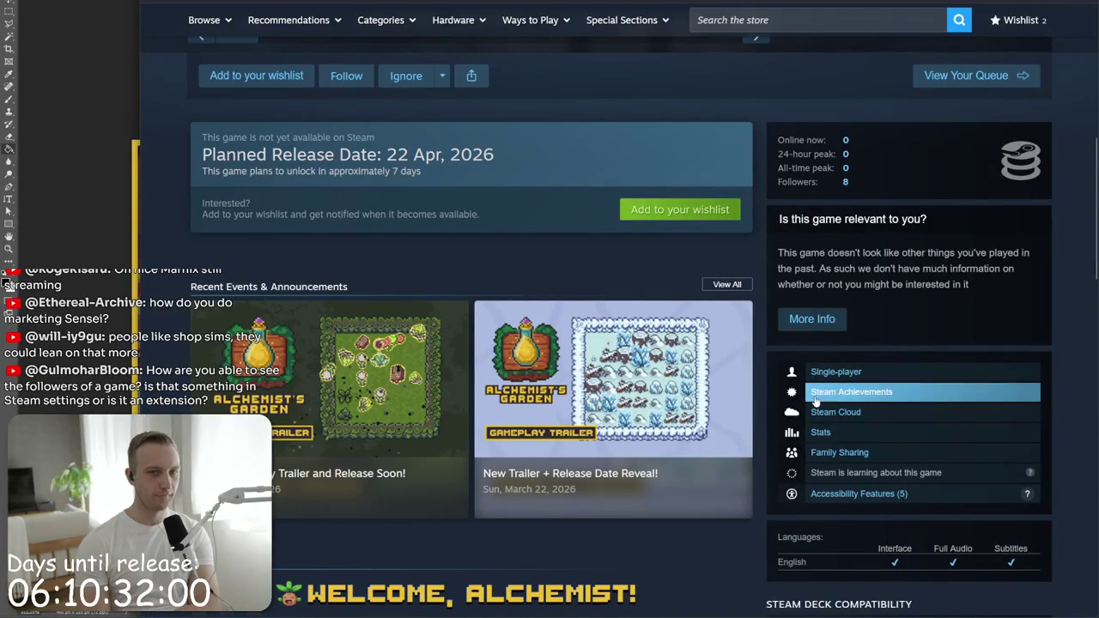
pyautogui.scroll(-3, 862, 488)
# - Glance at the game's discussion forum, return to the store page, and clear the selected statistics text
pyautogui.click(832, 512)
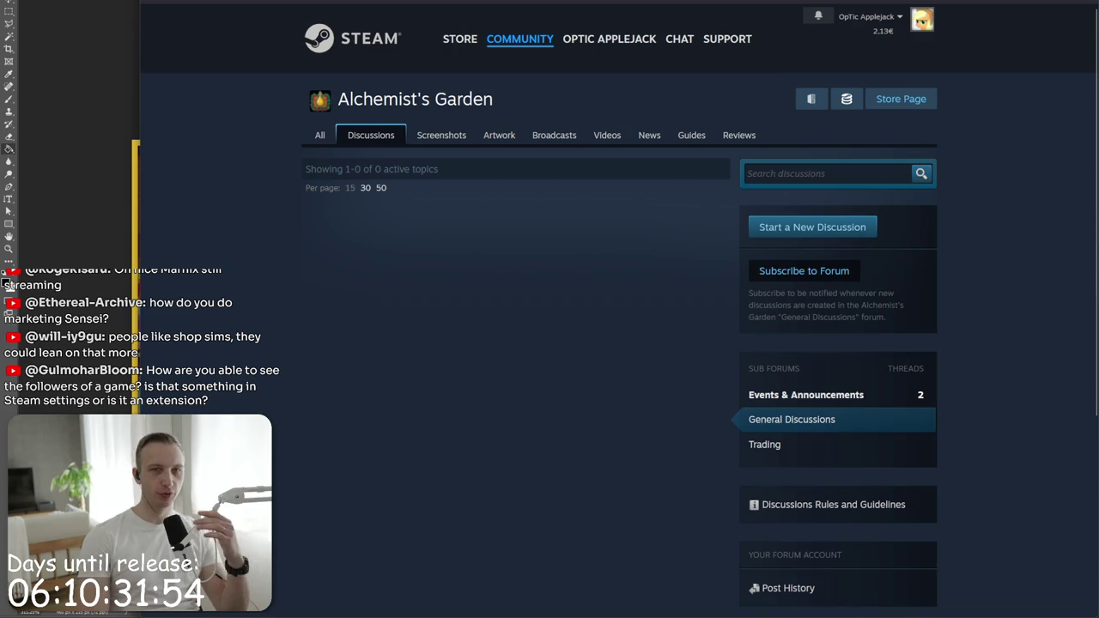
pyautogui.hotkey('alt', 'Left')
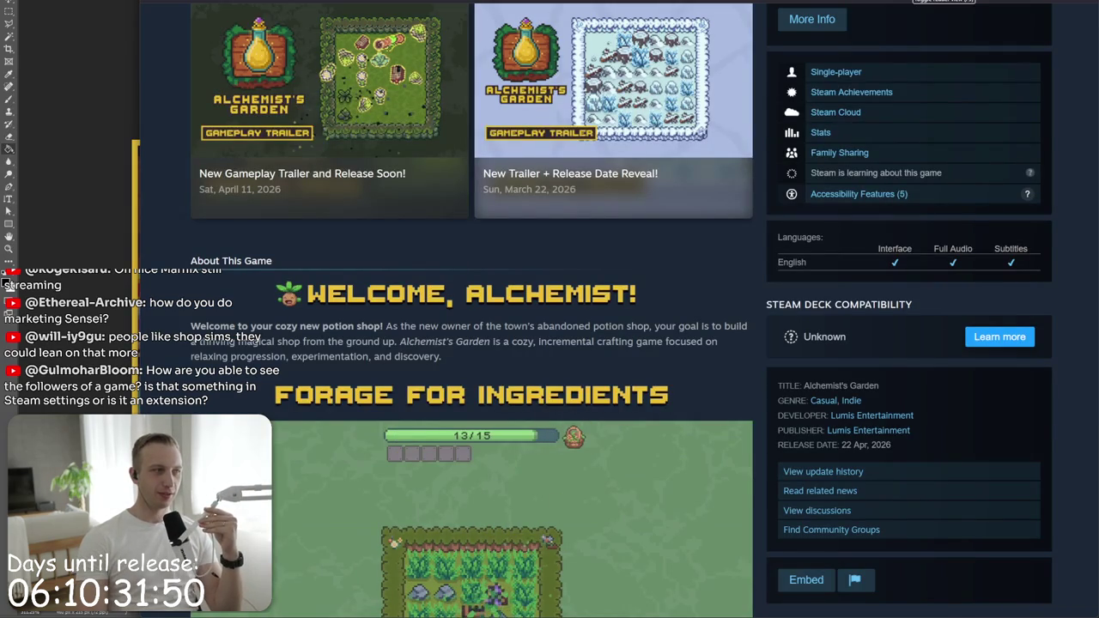
pyautogui.scroll(3, 910, 129)
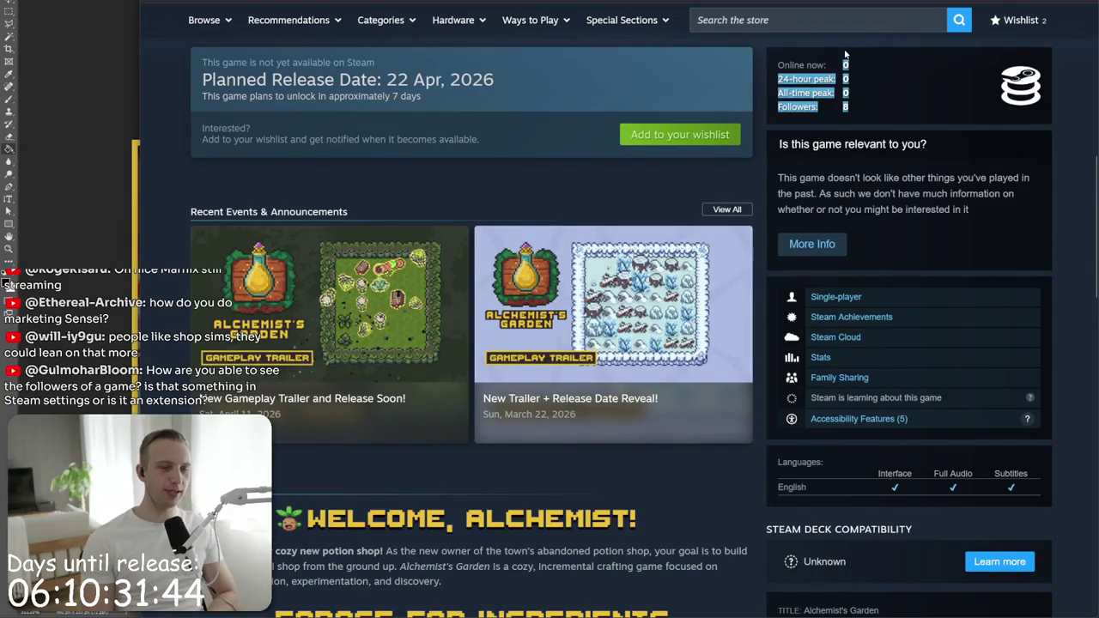
pyautogui.click(898, 116)
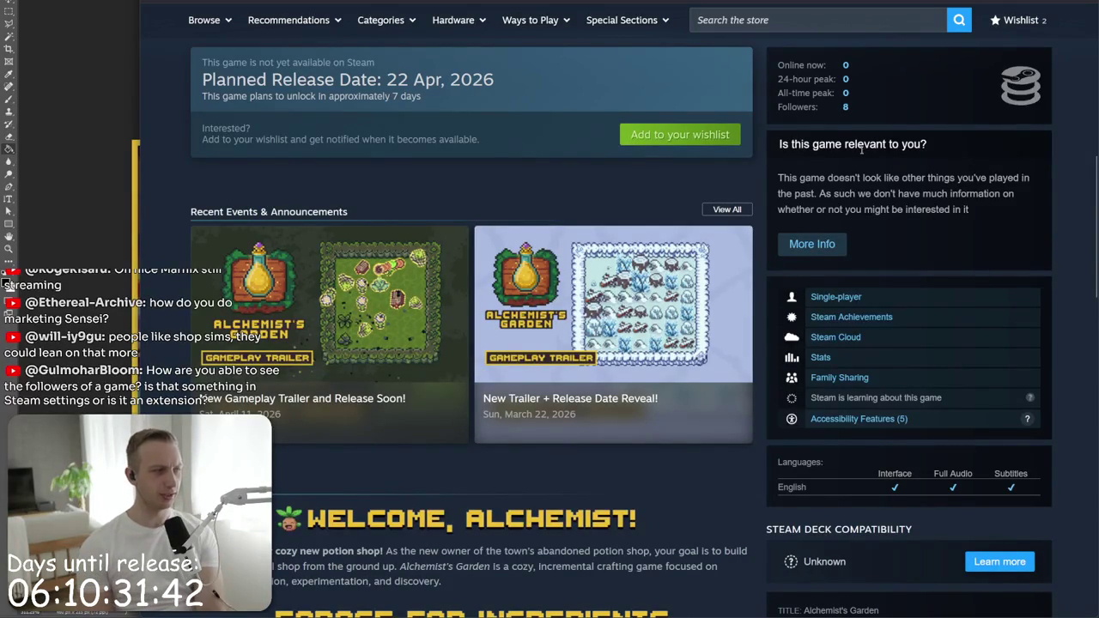
pyautogui.scroll(4, 450, 298)
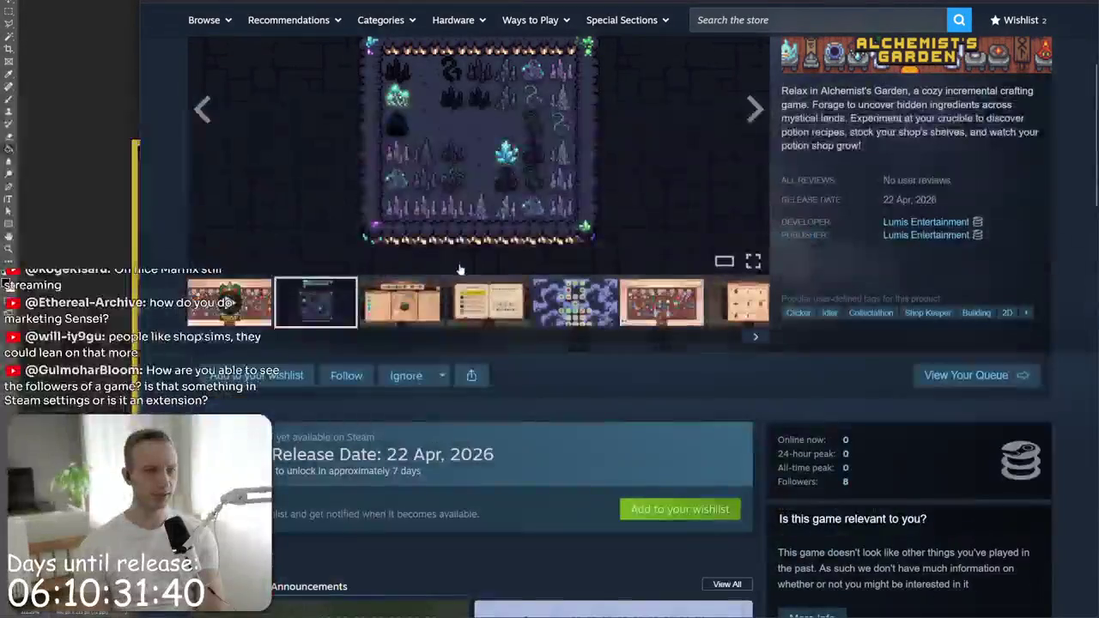
# - Click through the screenshot thumbnails to the crafting station, and highlight then clear the release date text
pyautogui.click(451, 299)
pyautogui.click(575, 303)
pyautogui.click(629, 309)
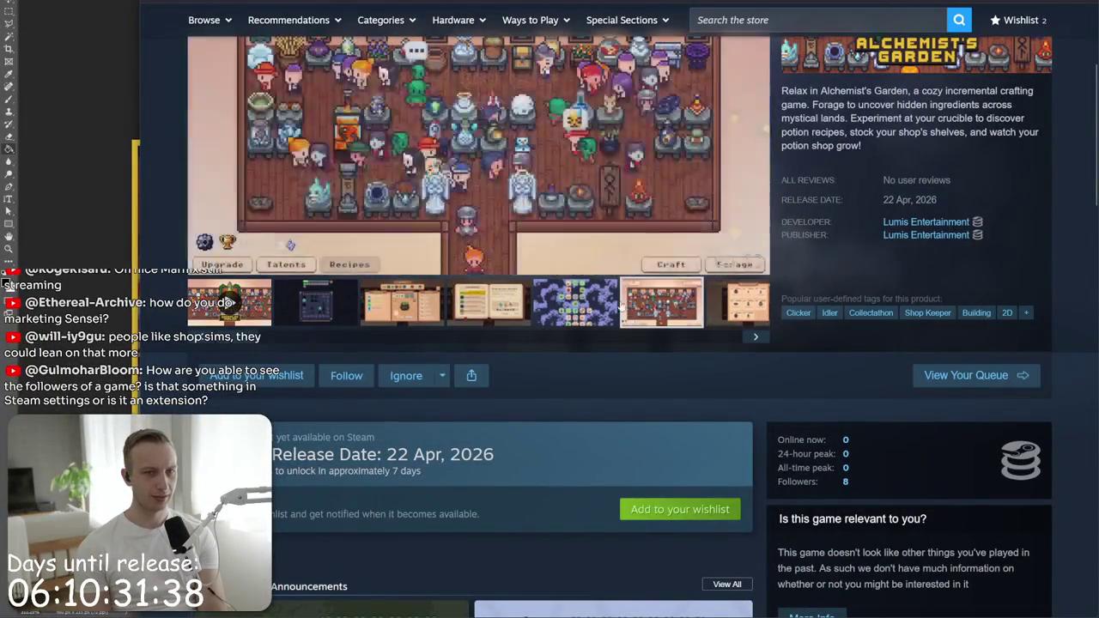
pyautogui.click(433, 294)
pyautogui.click(316, 302)
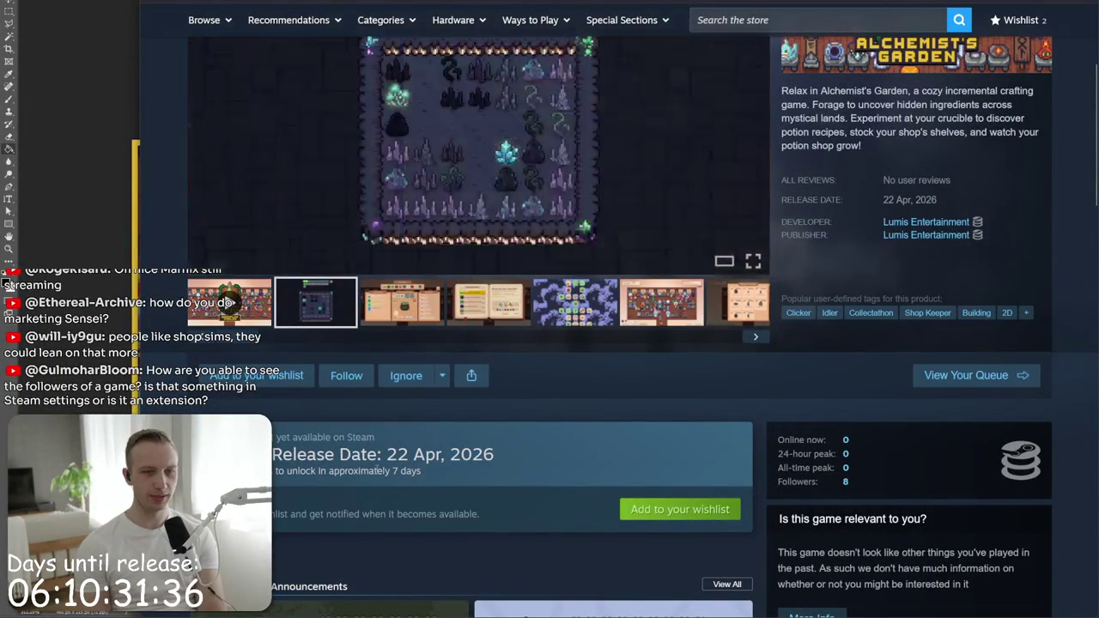
pyautogui.moveTo(416, 446); pyautogui.dragTo(418, 471)
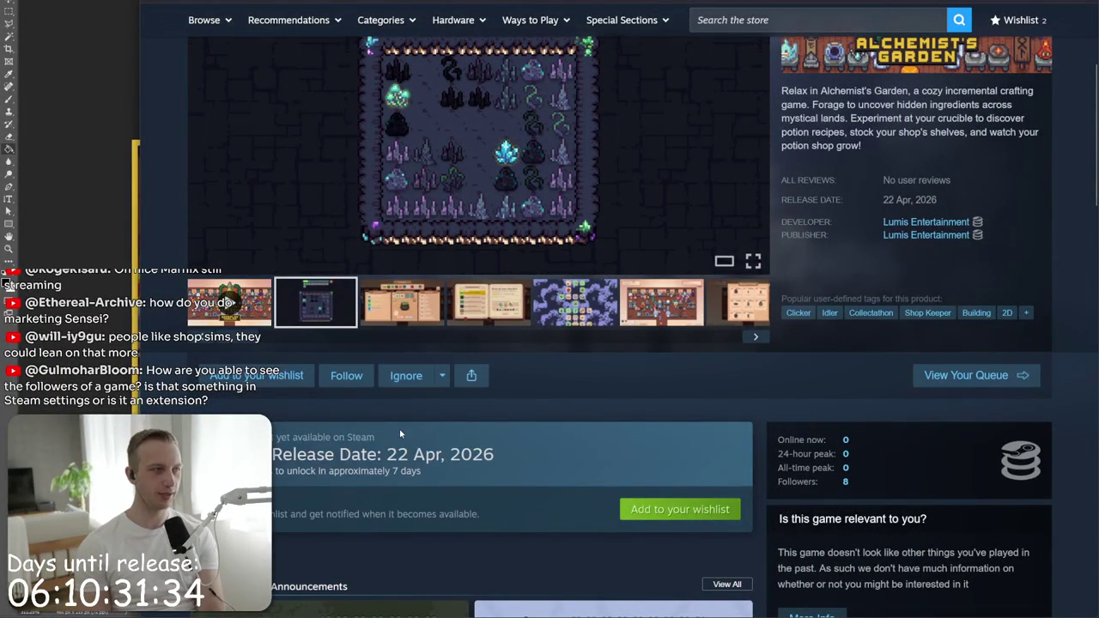
pyautogui.click(347, 415)
pyautogui.scroll(-2, 347, 414)
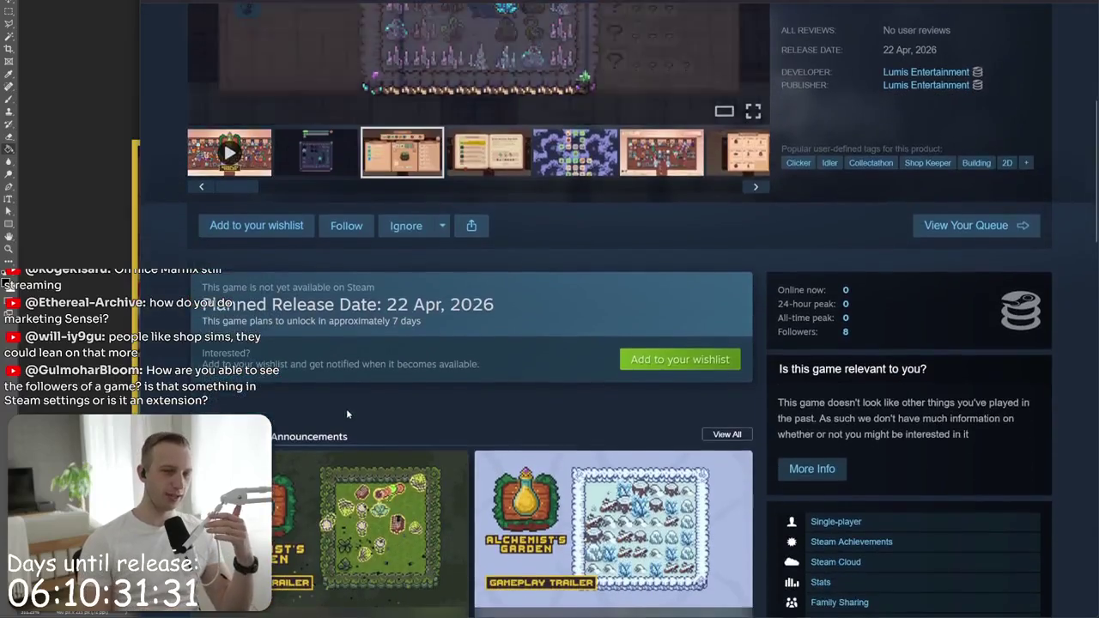
pyautogui.scroll(-2, 346, 407)
pyautogui.scroll(7, 324, 417)
# - View the crafting screenshot enlarged, then highlight and clear part of the short description
pyautogui.click(300, 426)
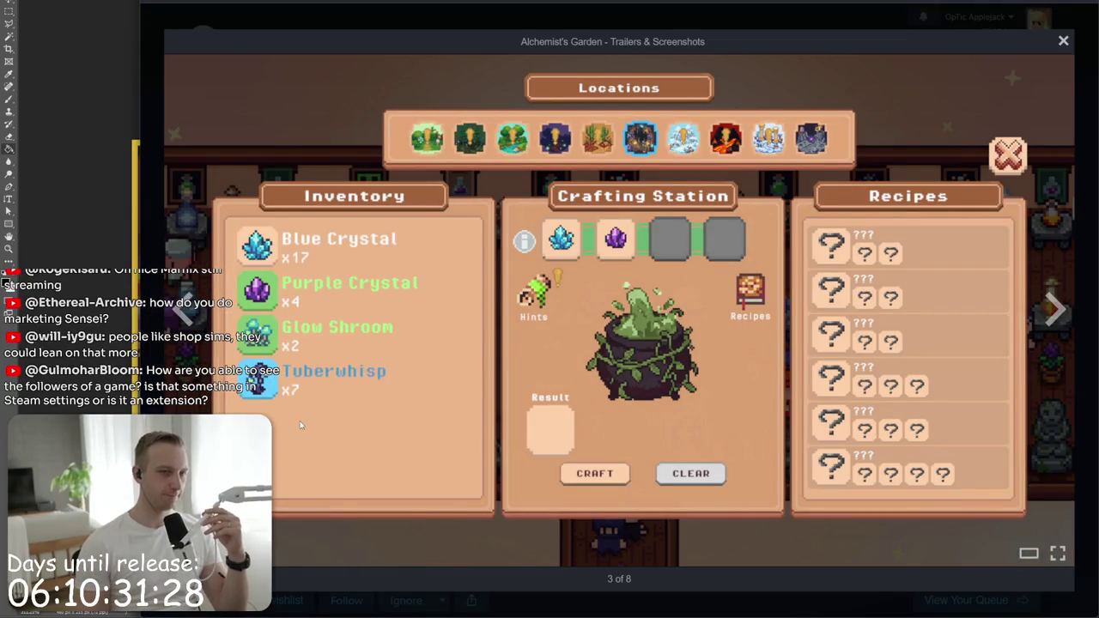
pyautogui.press('Right')
pyautogui.press('Right')
pyautogui.press('Right')
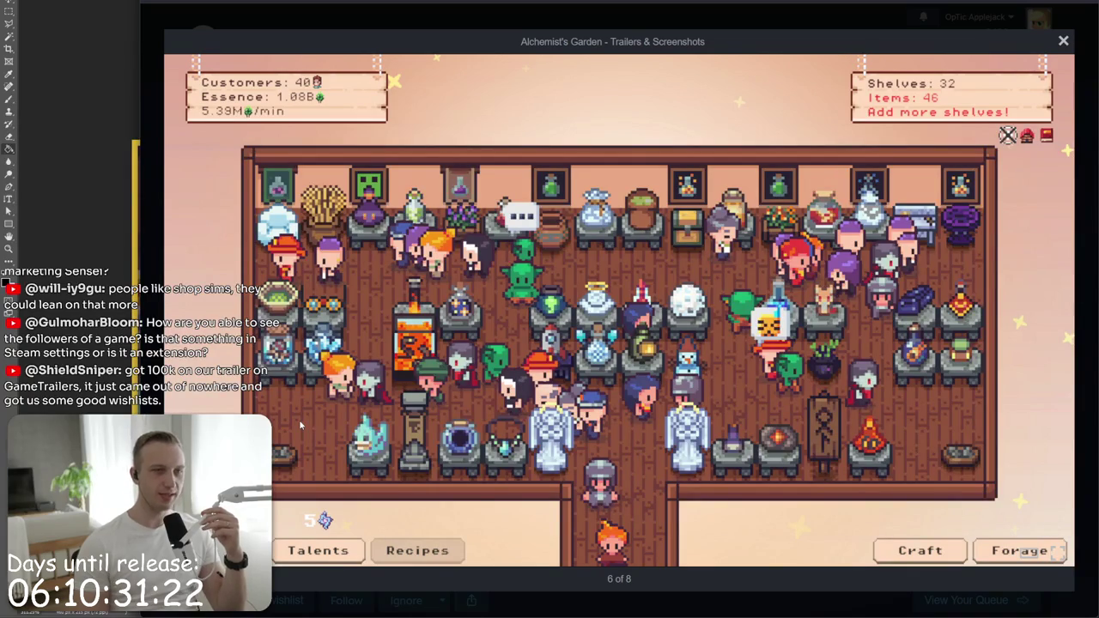
pyautogui.press('Escape')
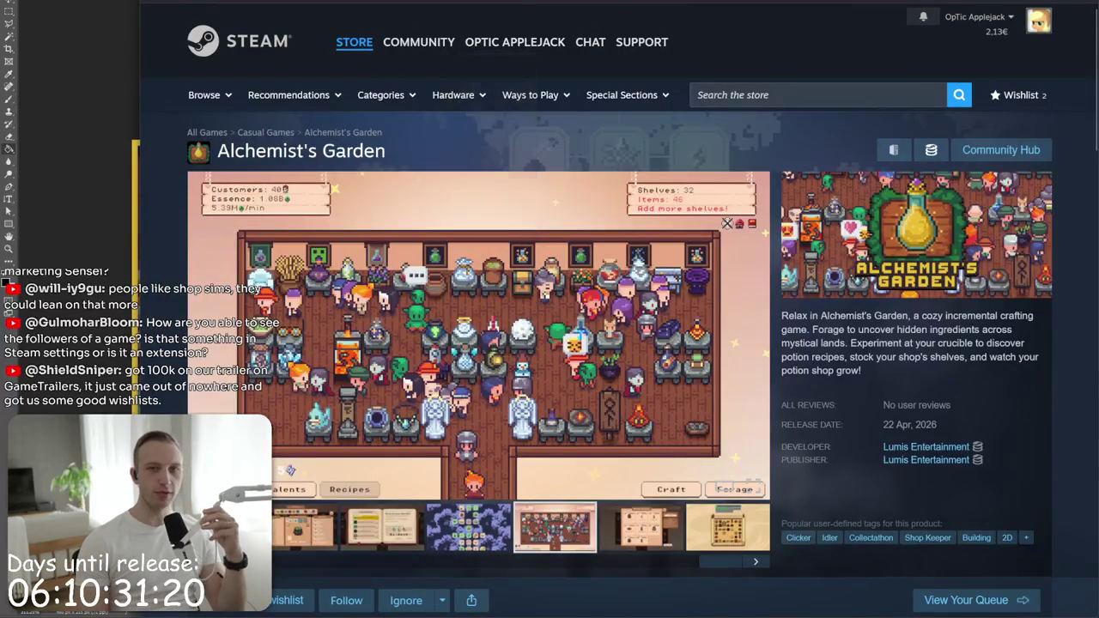
pyautogui.moveTo(936, 357)
pyautogui.mouseDown()
pyautogui.moveTo(829, 342)
pyautogui.moveTo(795, 316)
pyautogui.mouseUp()
pyautogui.moveTo(872, 357); pyautogui.dragTo(786, 330)
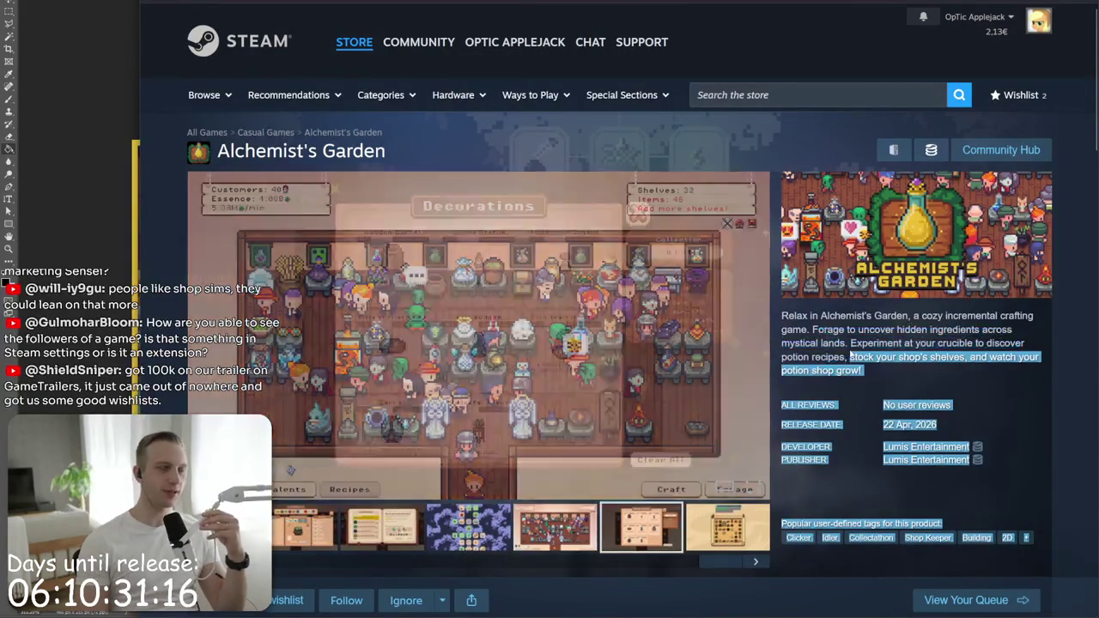
pyautogui.click(782, 317)
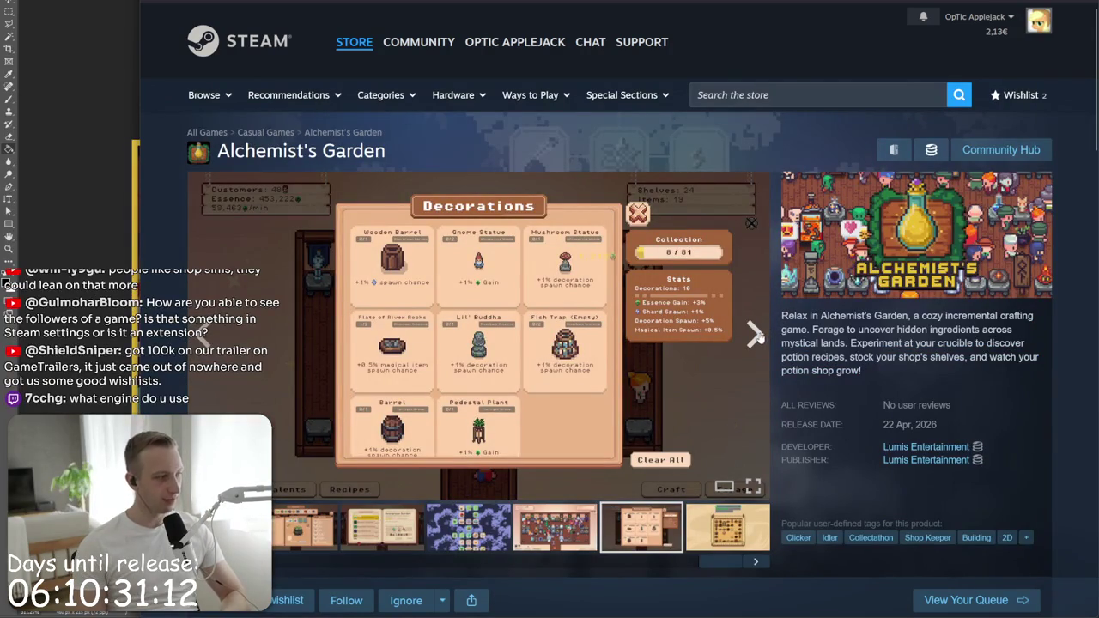
# - Reopen the Decorations screenshot enlarged and step through to the map screenshot before closing the viewer
pyautogui.click(742, 342)
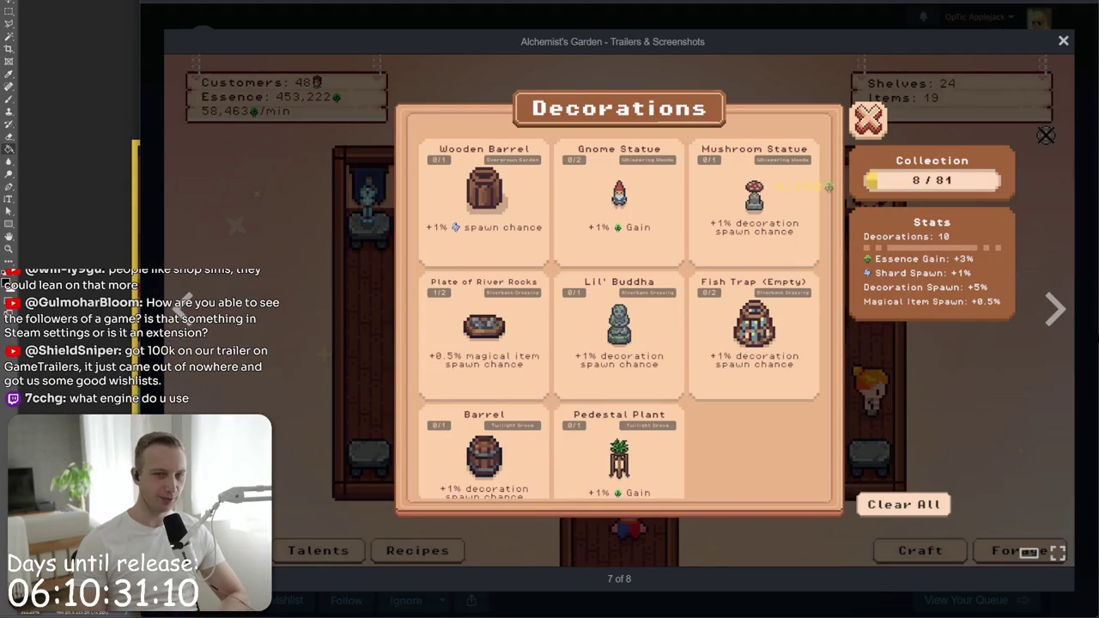
pyautogui.click(1096, 338)
pyautogui.click(637, 372)
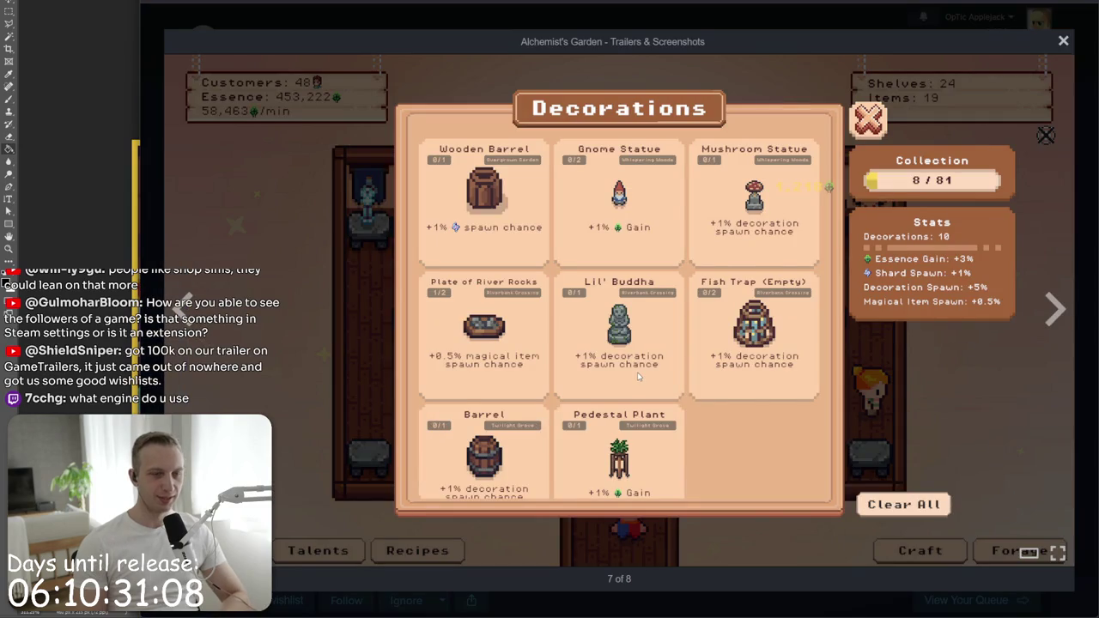
pyautogui.press('Left')
pyautogui.press('Left')
pyautogui.press('Left')
pyautogui.press('Left')
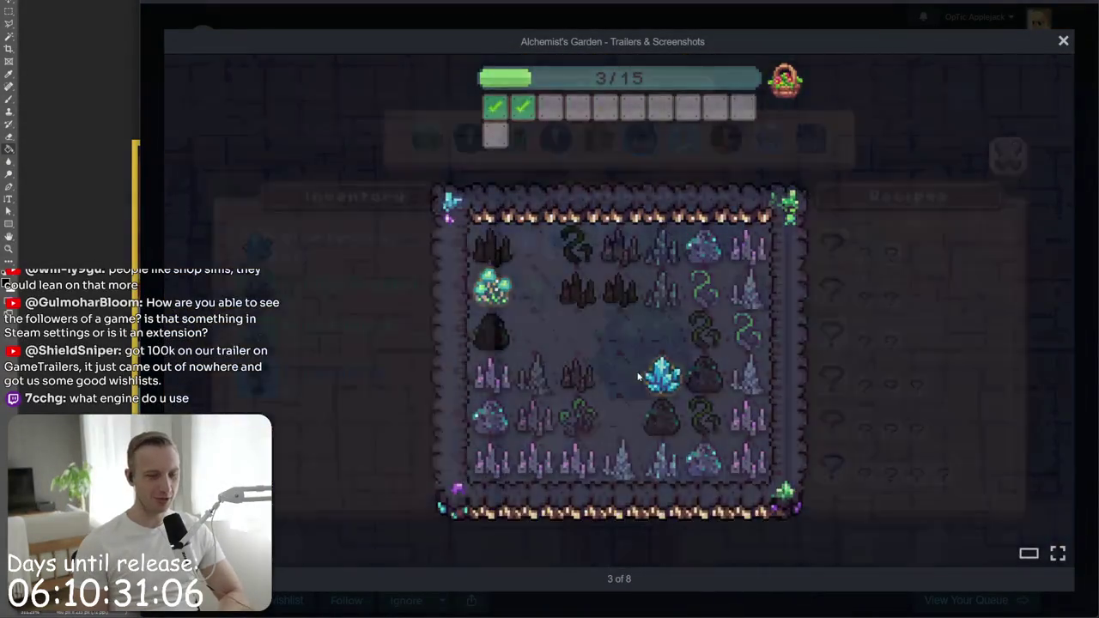
pyautogui.press('Right')
pyautogui.press('Right')
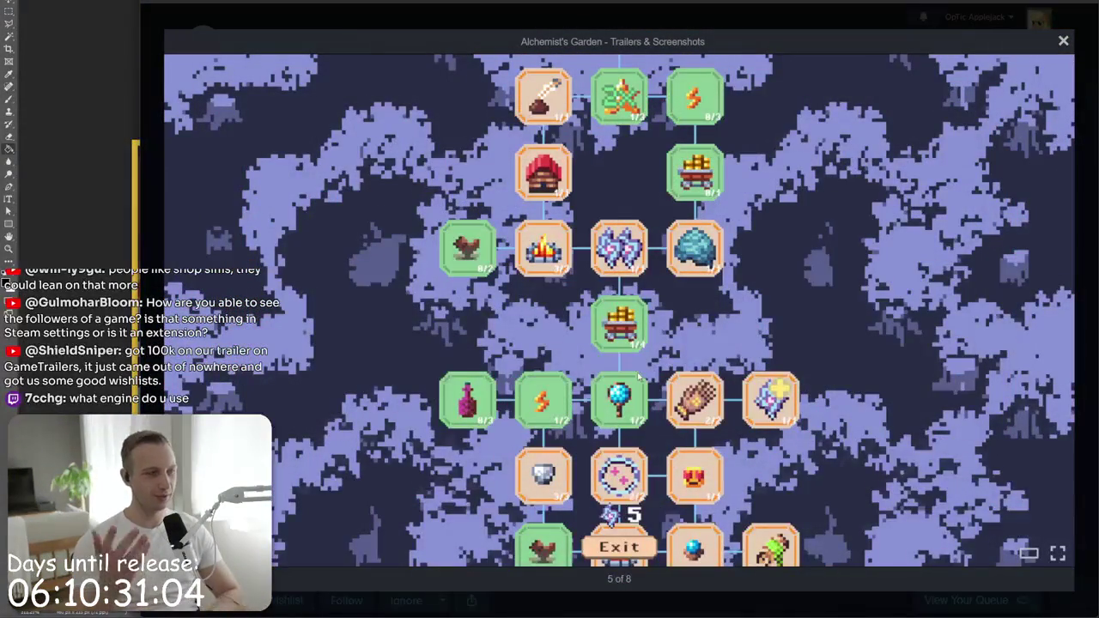
pyautogui.press('Escape')
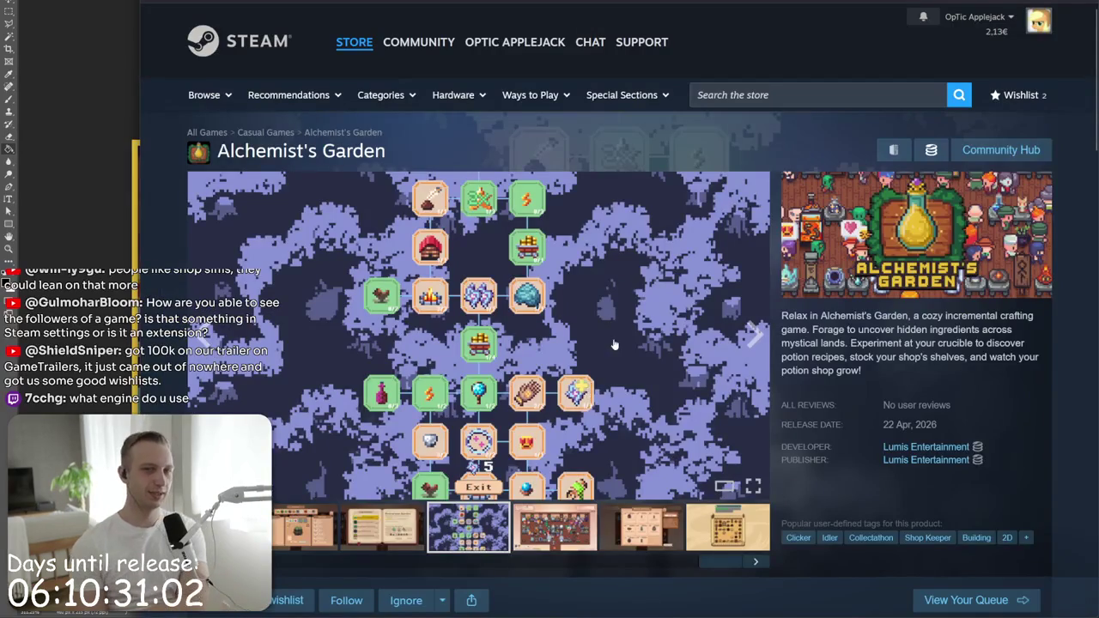
# - Read through the About section, select the short description, then bring up the Steamworks wishlist report
pyautogui.scroll(-4, 614, 366)
pyautogui.scroll(-4, 558, 344)
pyautogui.scroll(-4, 256, 391)
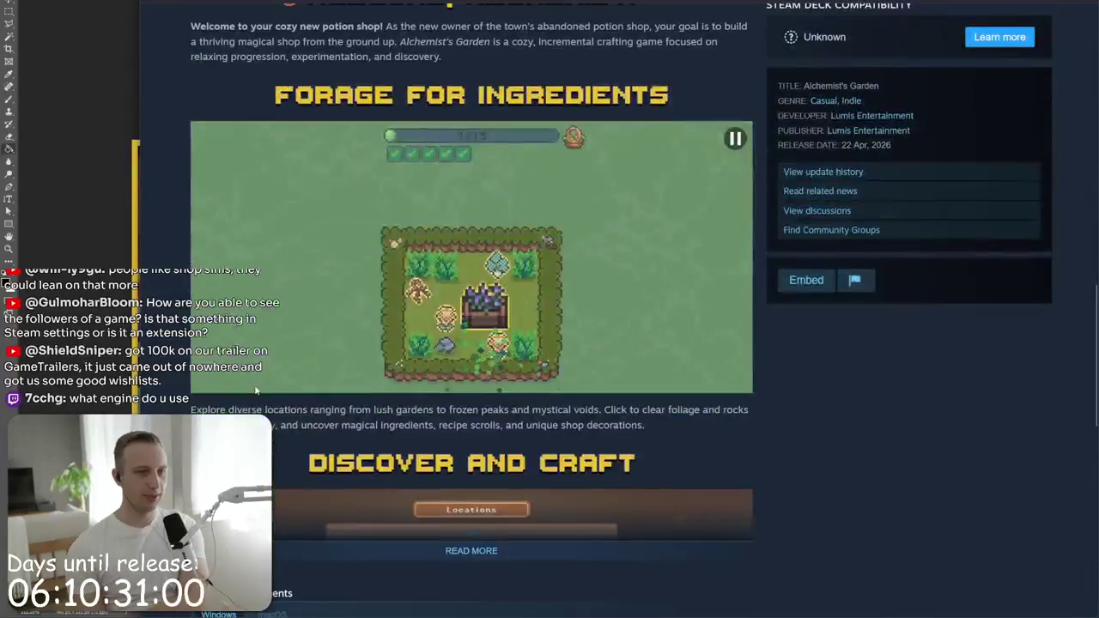
pyautogui.scroll(-2, 256, 391)
pyautogui.scroll(-2, 166, 291)
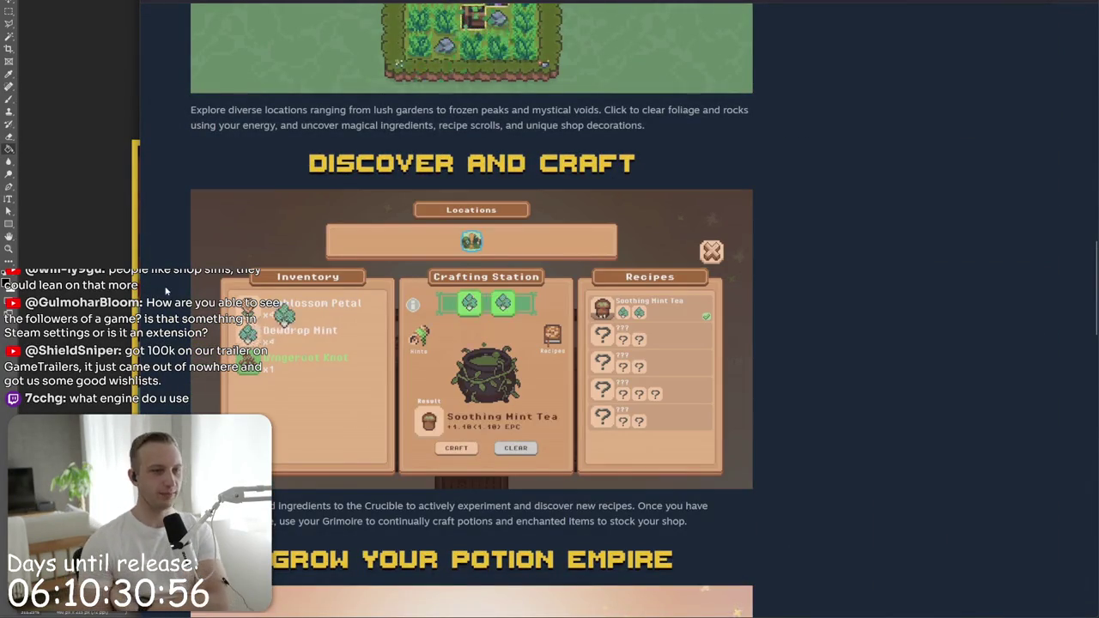
pyautogui.scroll(-3, 166, 291)
pyautogui.scroll(-3, 164, 289)
pyautogui.scroll(-4, 162, 285)
pyautogui.scroll(-3, 161, 286)
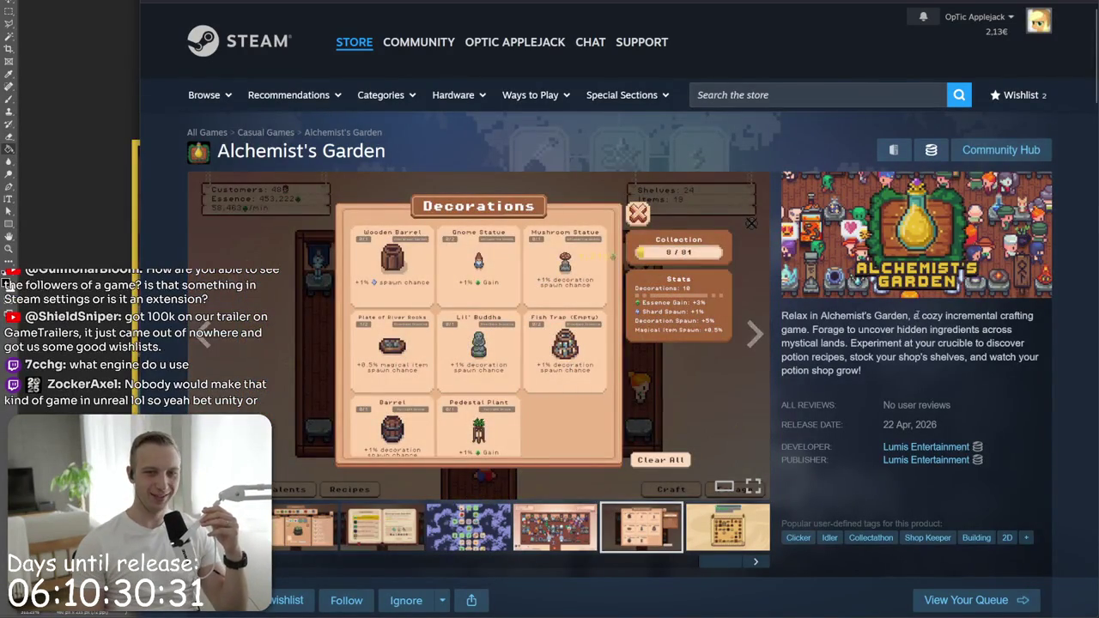
pyautogui.tripleClick(916, 316)
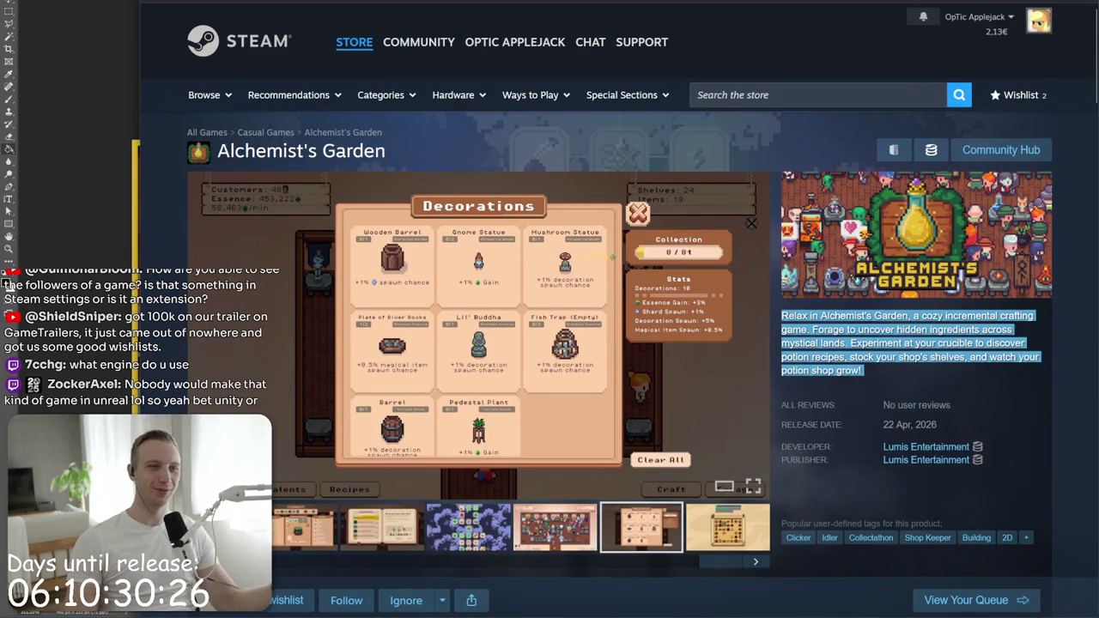
pyautogui.hotkey('ctrl', 'Tab')
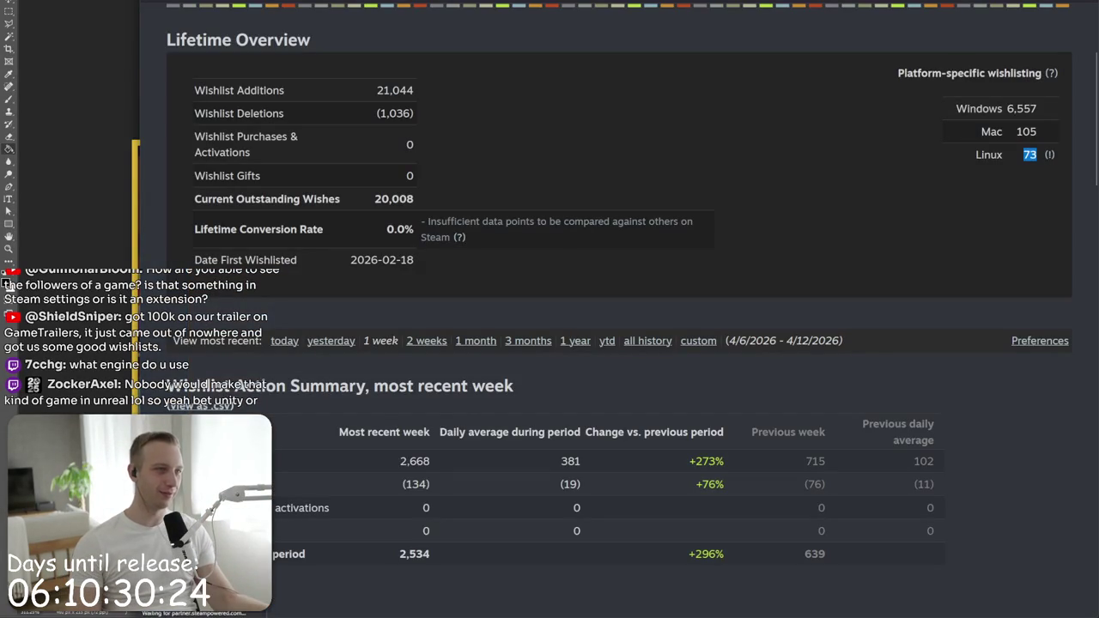